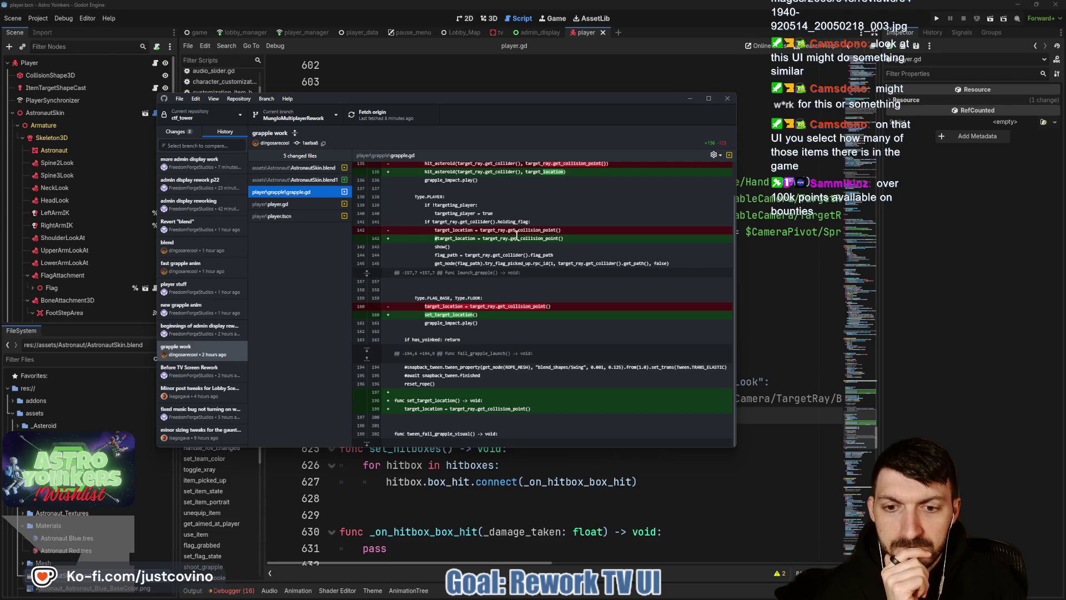
# Show the grapple work commit's player.gd diff down to the toggle_swing_ragdoll edits, then return to Godot.
pyautogui.scroll(2, 517, 235)
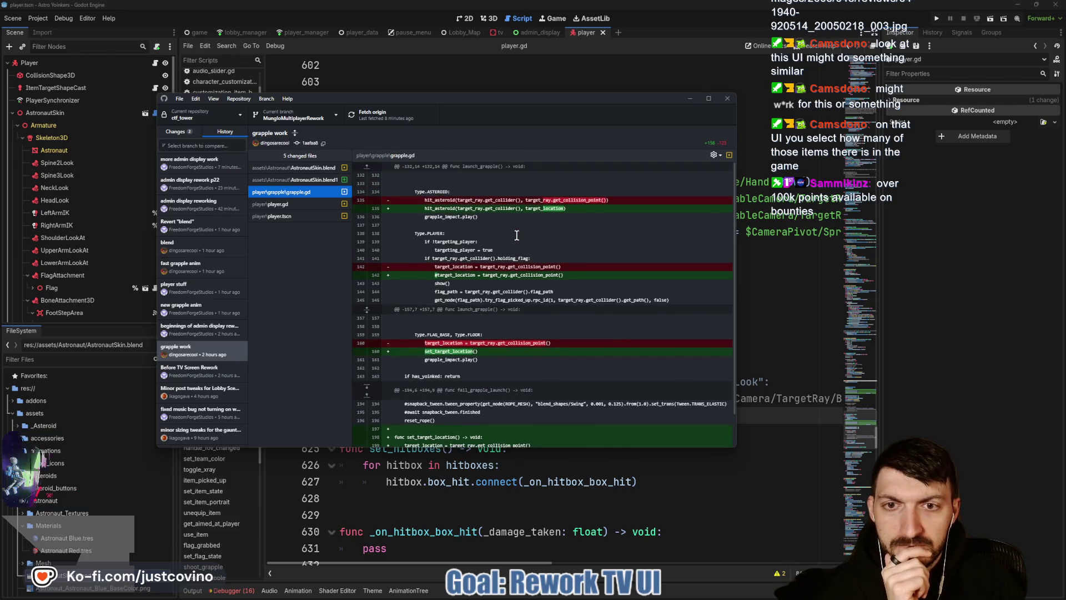
pyautogui.click(298, 205)
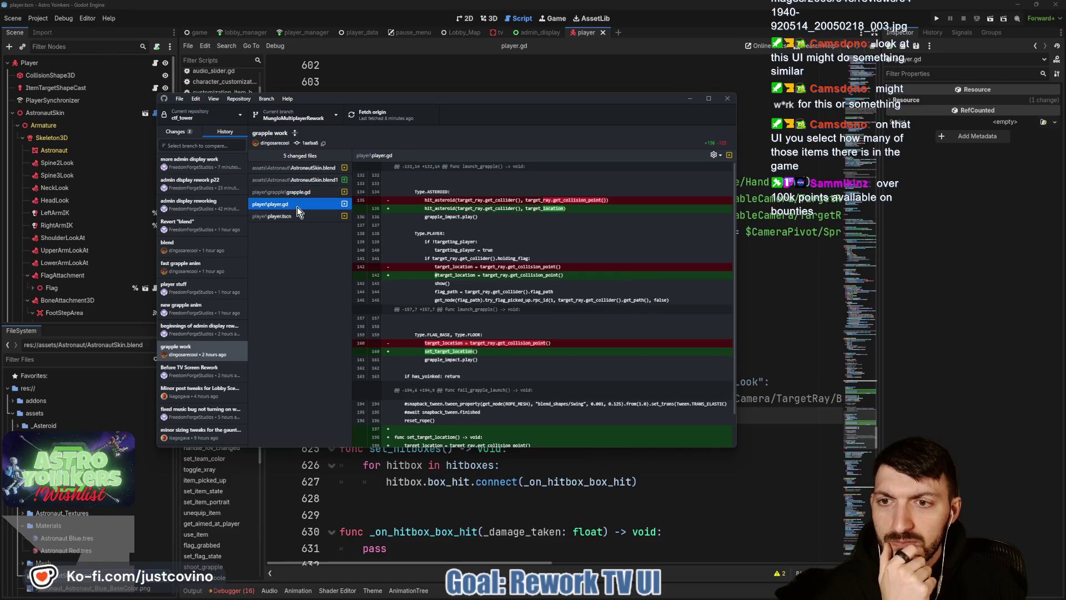
pyautogui.scroll(-6, 517, 274)
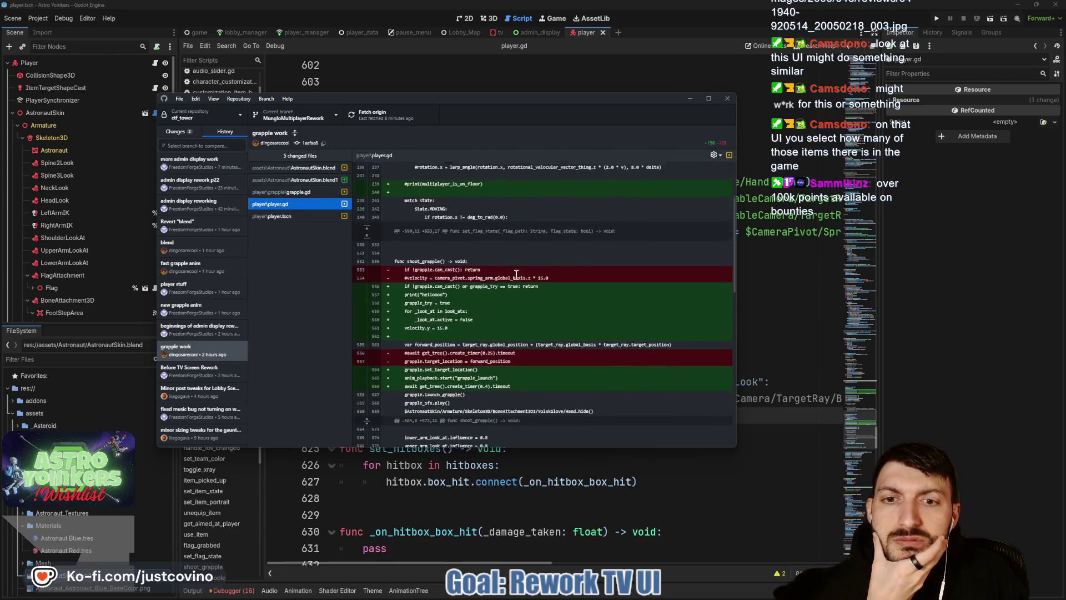
pyautogui.scroll(-3, 495, 276)
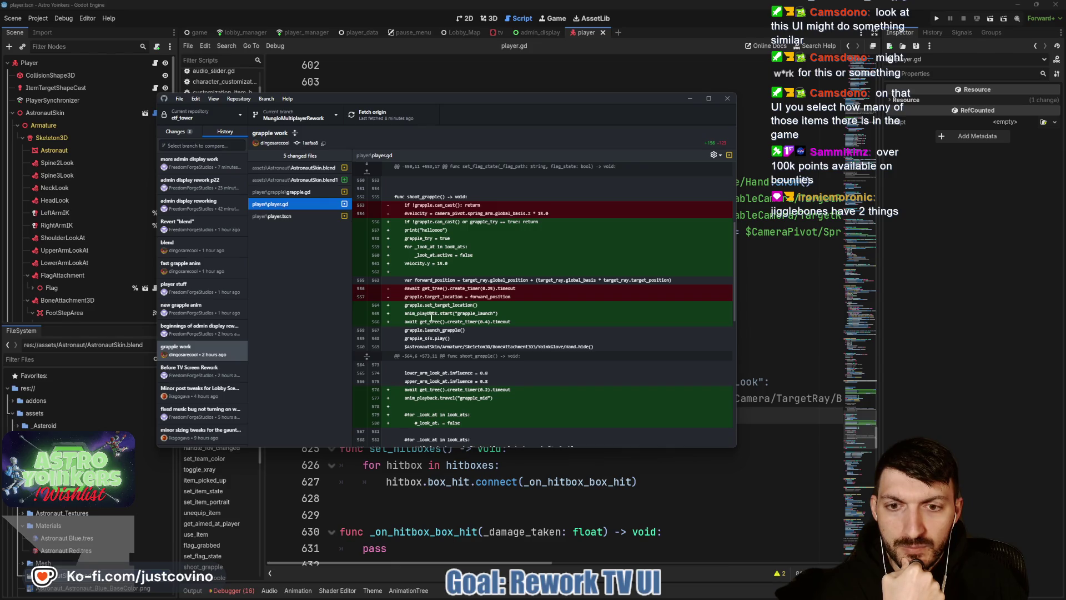
pyautogui.scroll(-3, 509, 314)
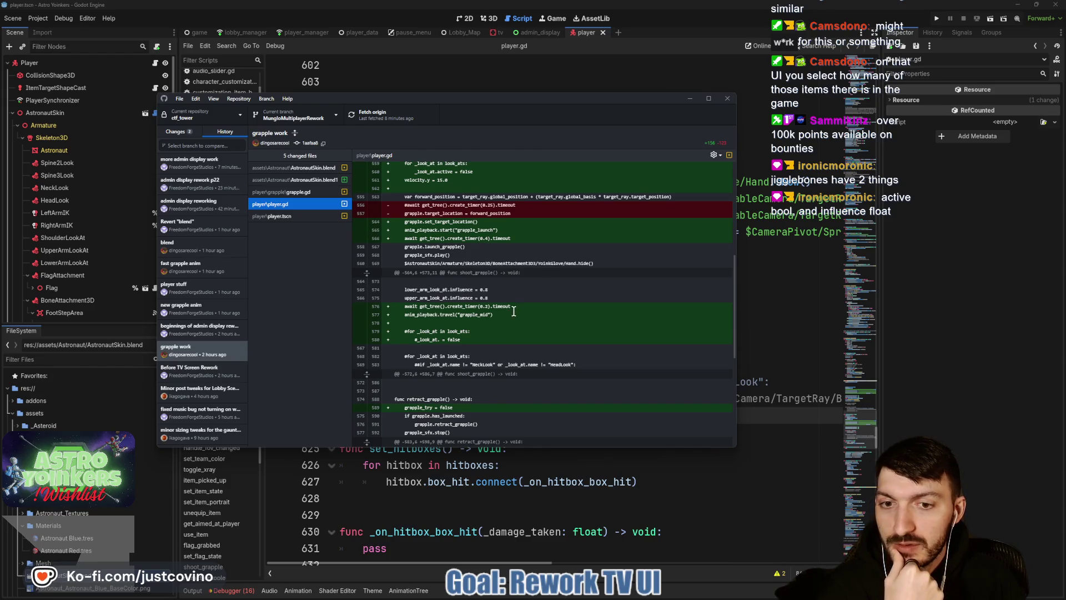
pyautogui.scroll(-2, 510, 309)
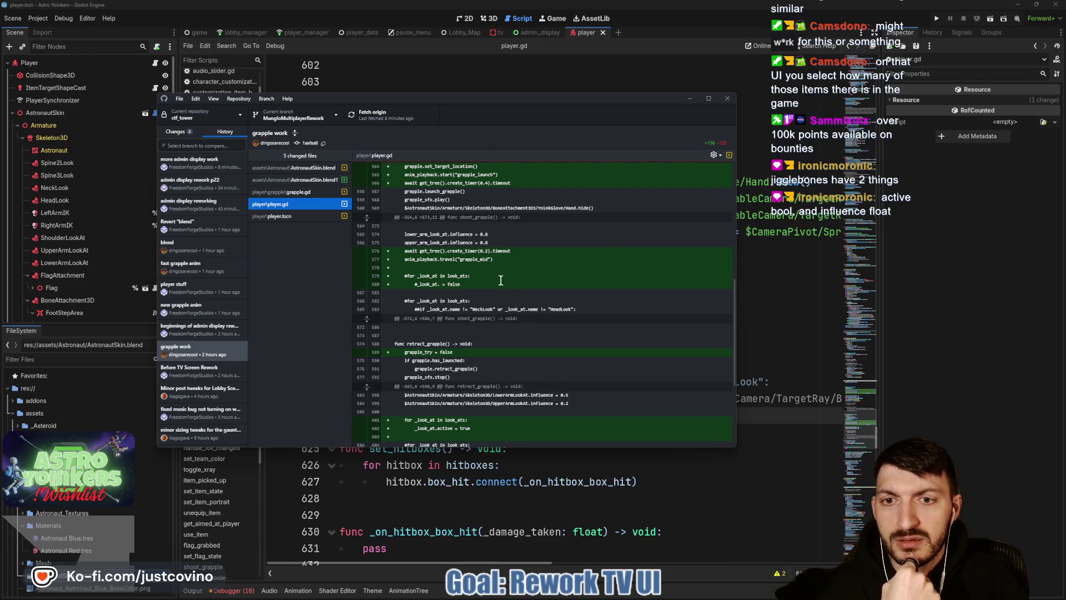
pyautogui.scroll(-5, 501, 281)
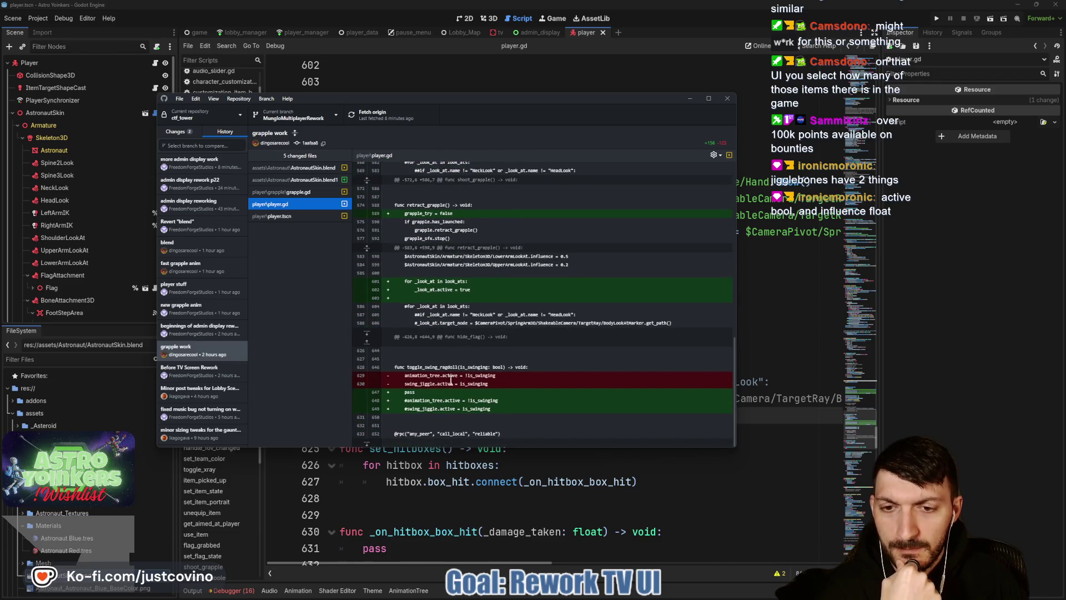
pyautogui.click(785, 326)
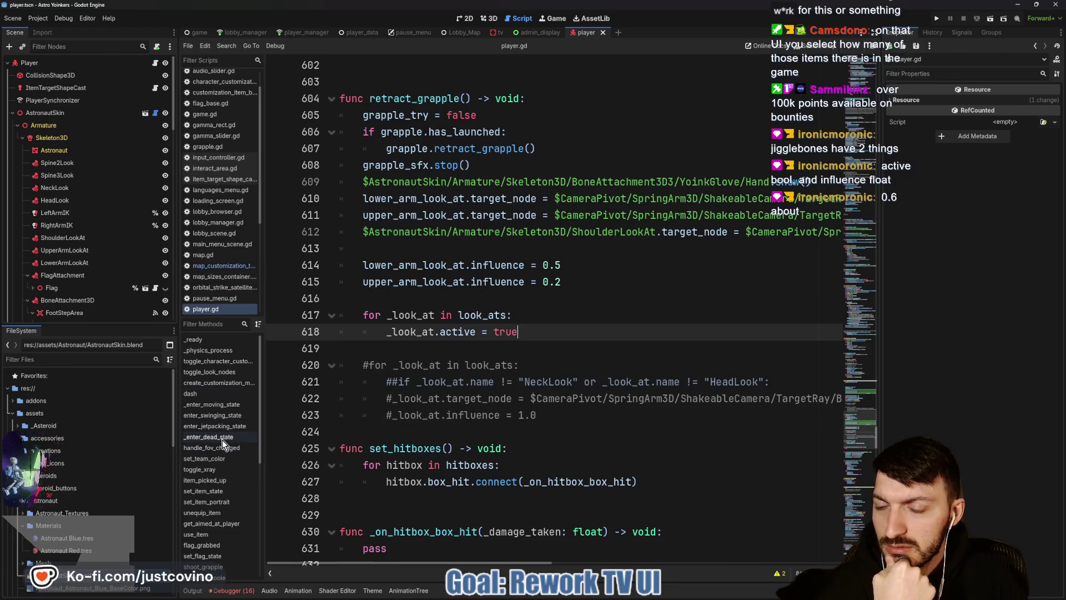
# In toggle_swing_ragdoll, uncomment the animation_tree.active and swing_jiggle.active lines.
pyautogui.scroll(-3, 220, 440)
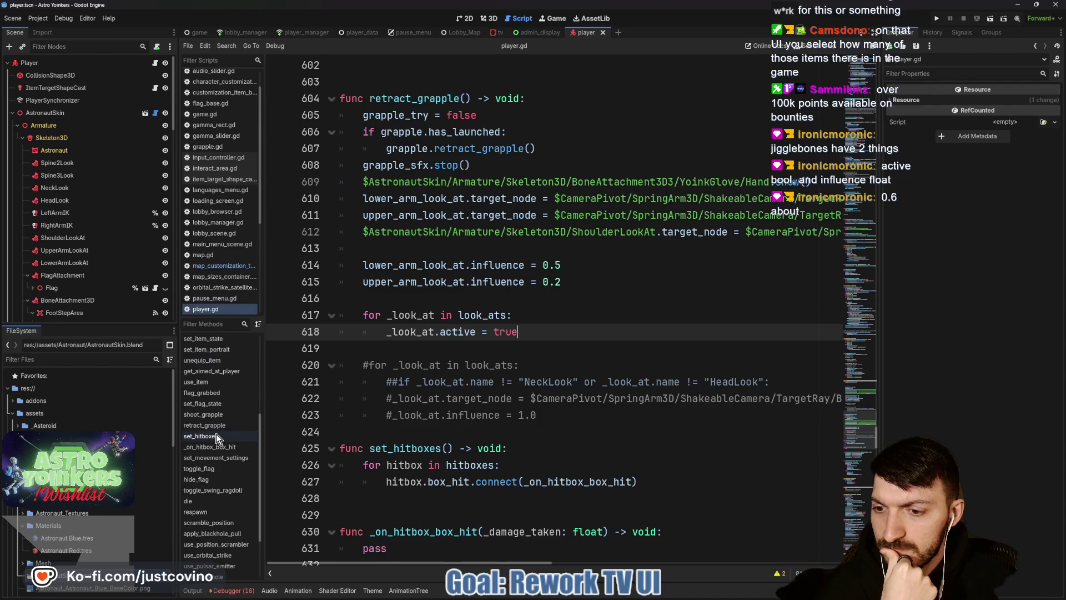
pyautogui.scroll(-2, 225, 447)
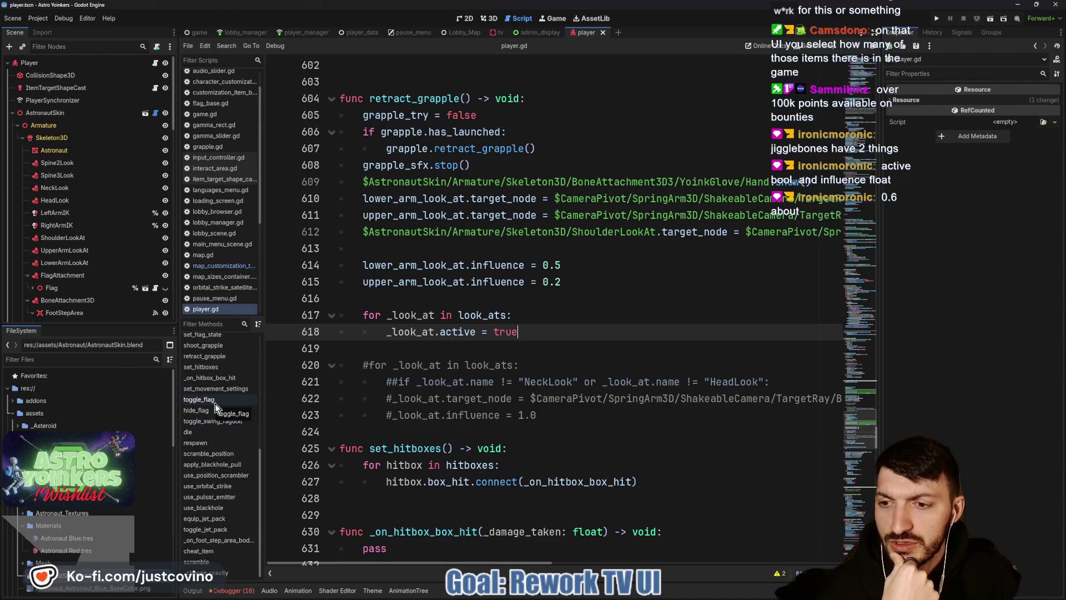
pyautogui.click(222, 422)
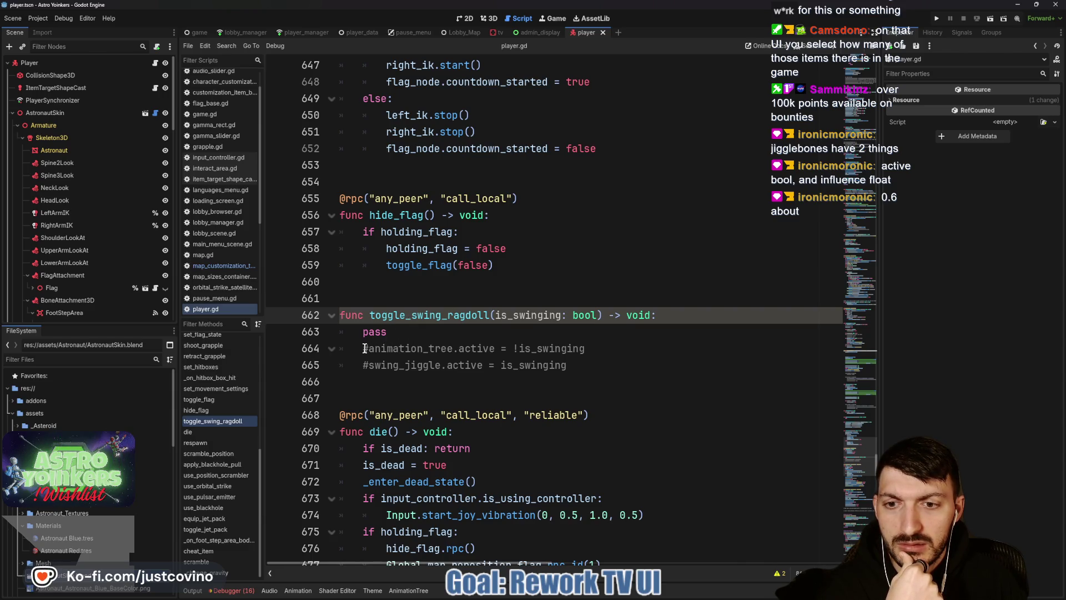
pyautogui.click(366, 349)
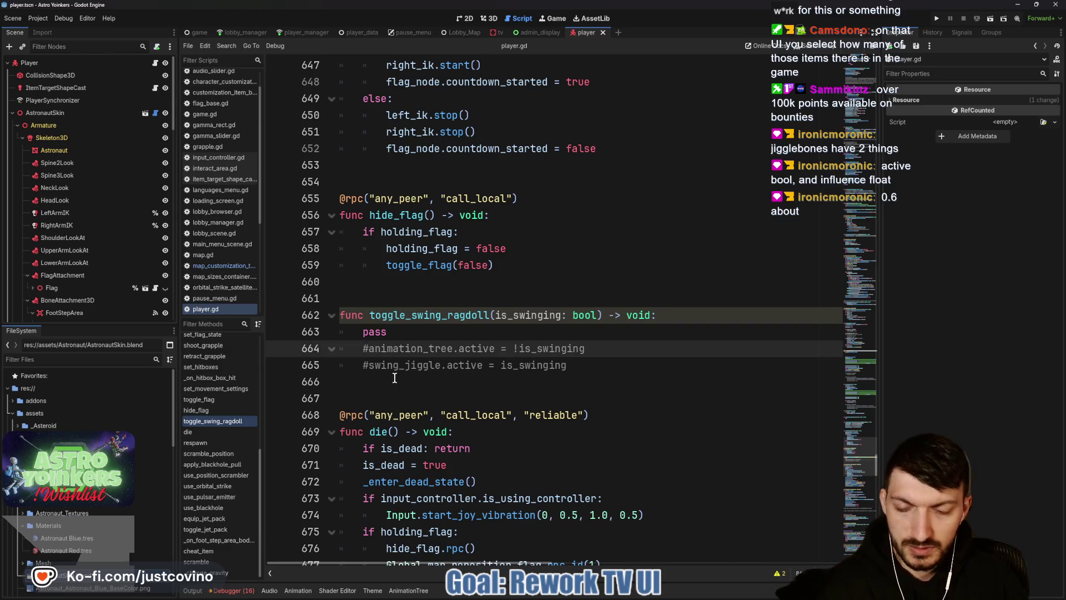
pyautogui.press('BackSpace')
pyautogui.click(371, 366)
pyautogui.press('BackSpace')
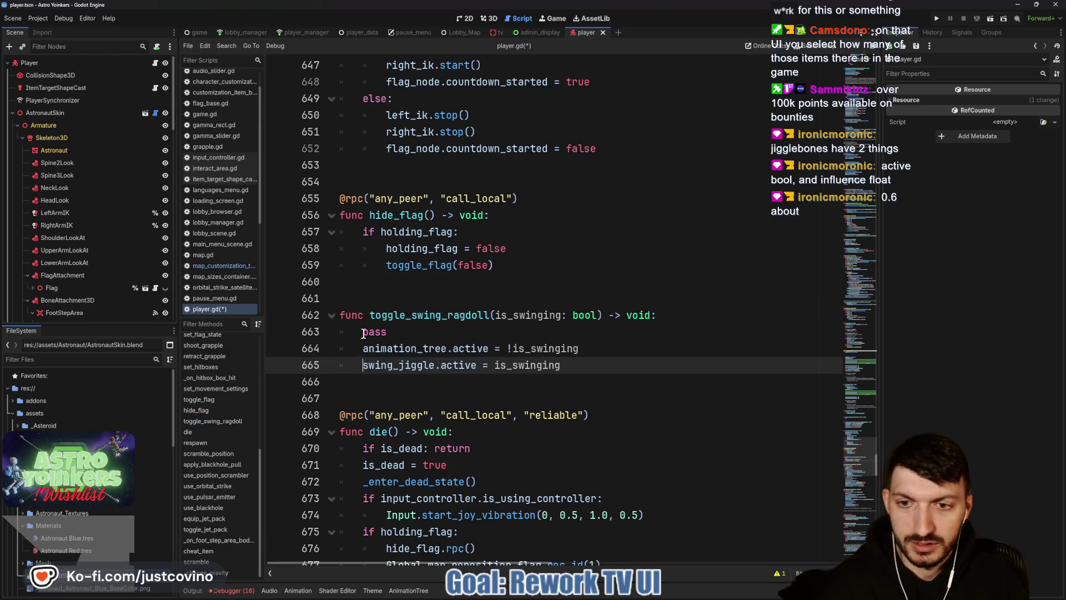
pyautogui.press('Up')
pyautogui.press('Up')
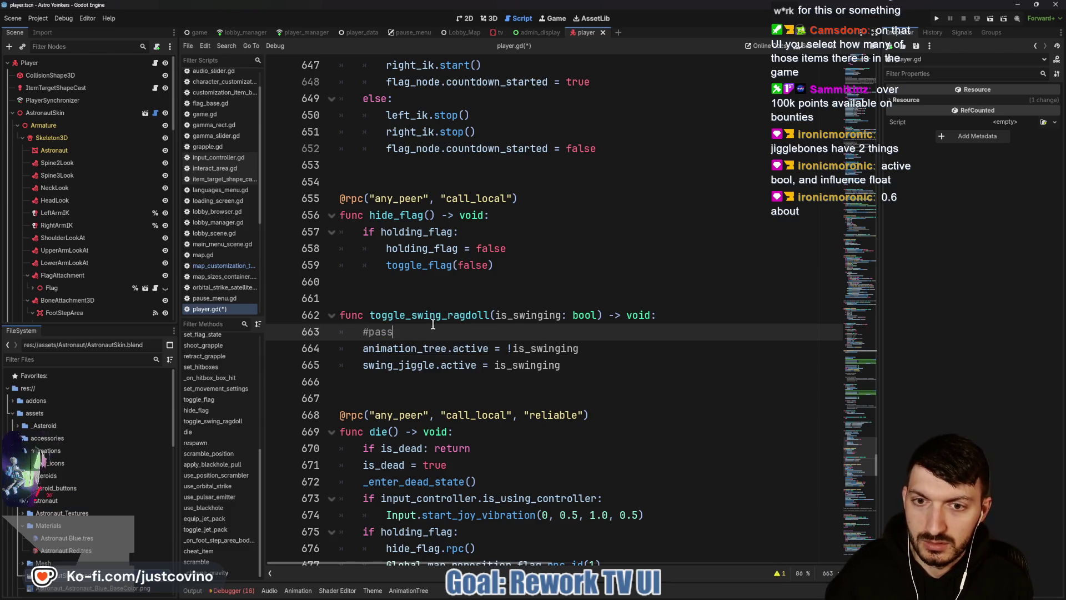
# Search player.gd for toggle_swing_ragdoll and save the script.
pyautogui.doubleClick(435, 315)
pyautogui.hotkey('ctrl', 'f')
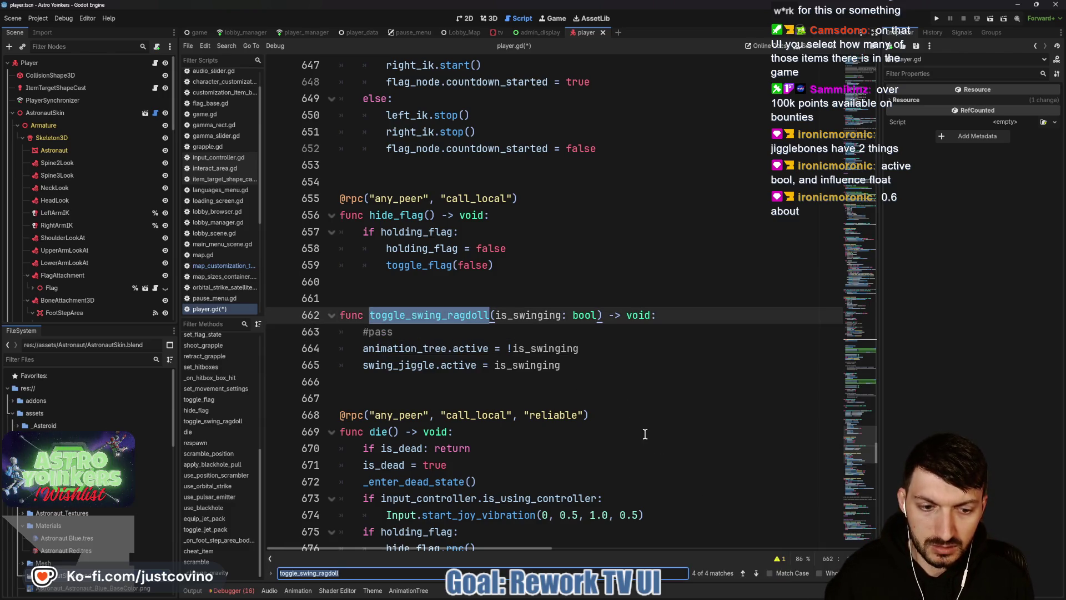
pyautogui.click(515, 341)
pyautogui.hotkey('ctrl', 's')
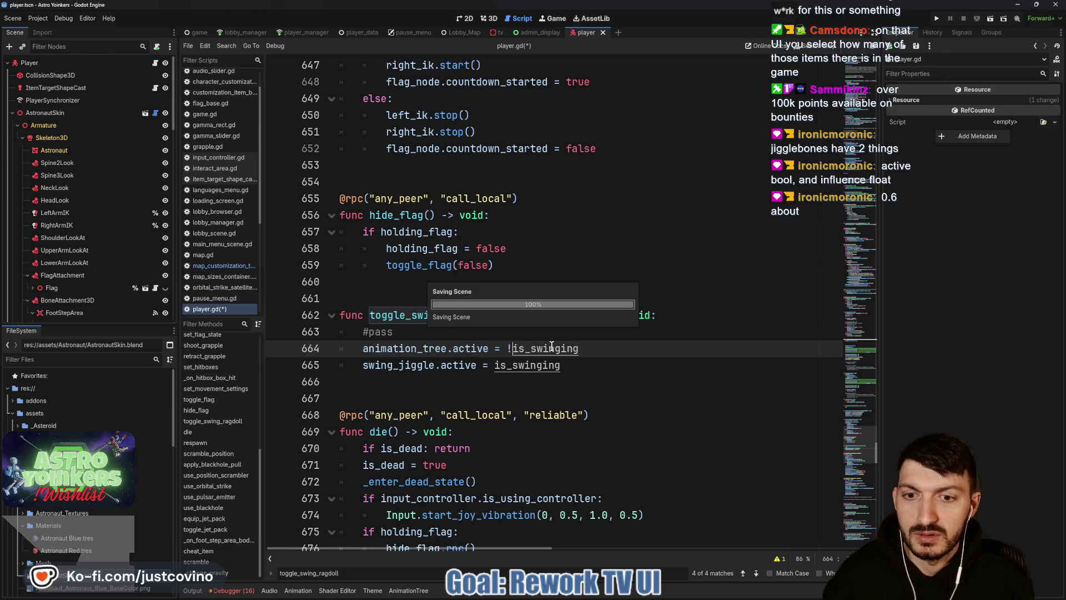
pyautogui.scroll(-6, 86, 272)
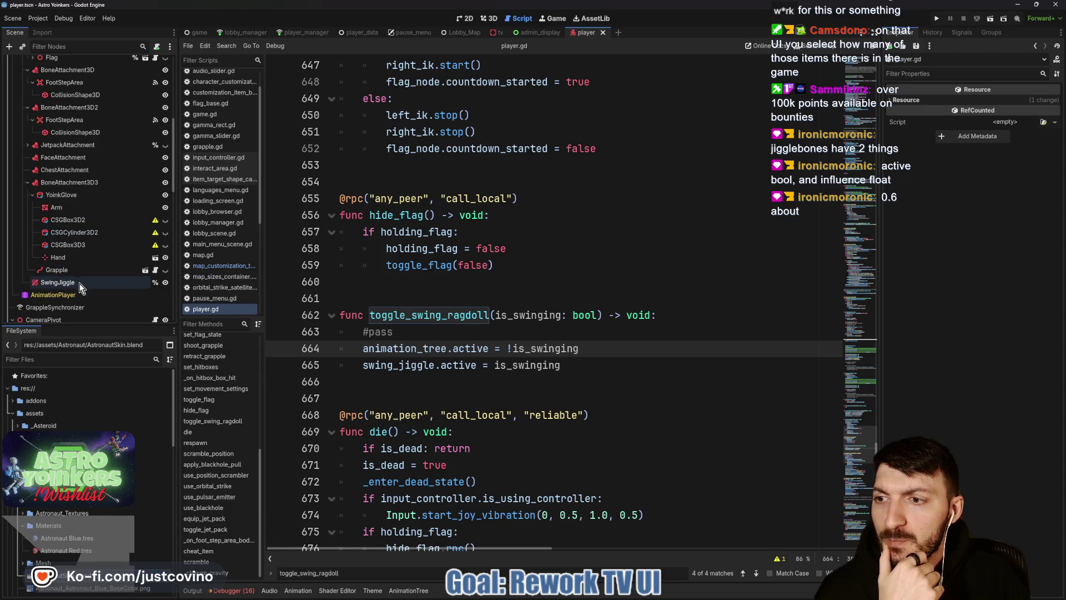
# Check the SwingJiggle node, then run Astro Yoinkers and host a lobby.
pyautogui.click(84, 282)
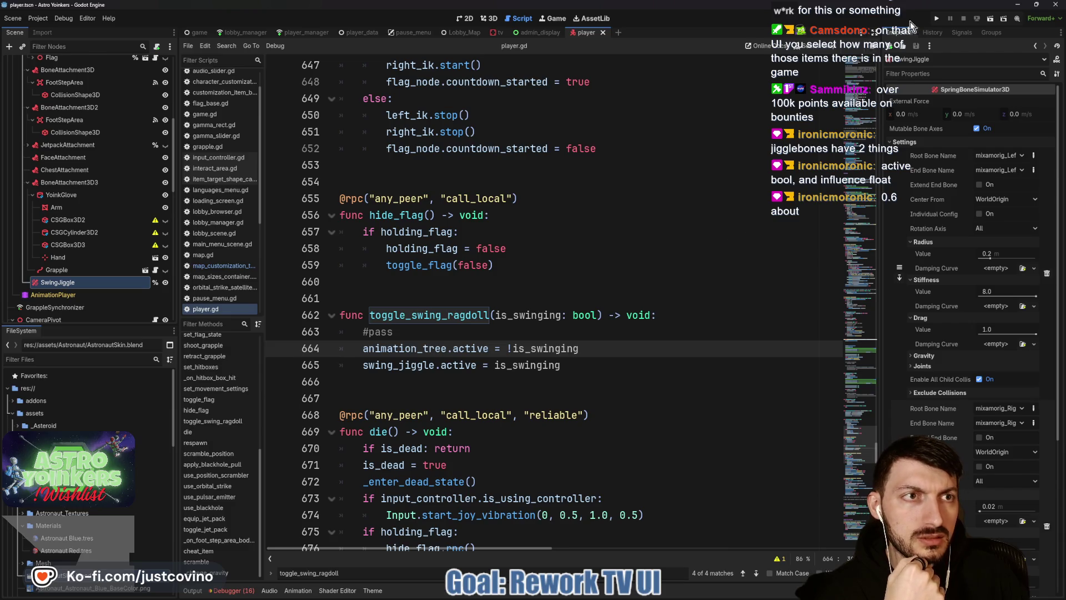
pyautogui.click(937, 19)
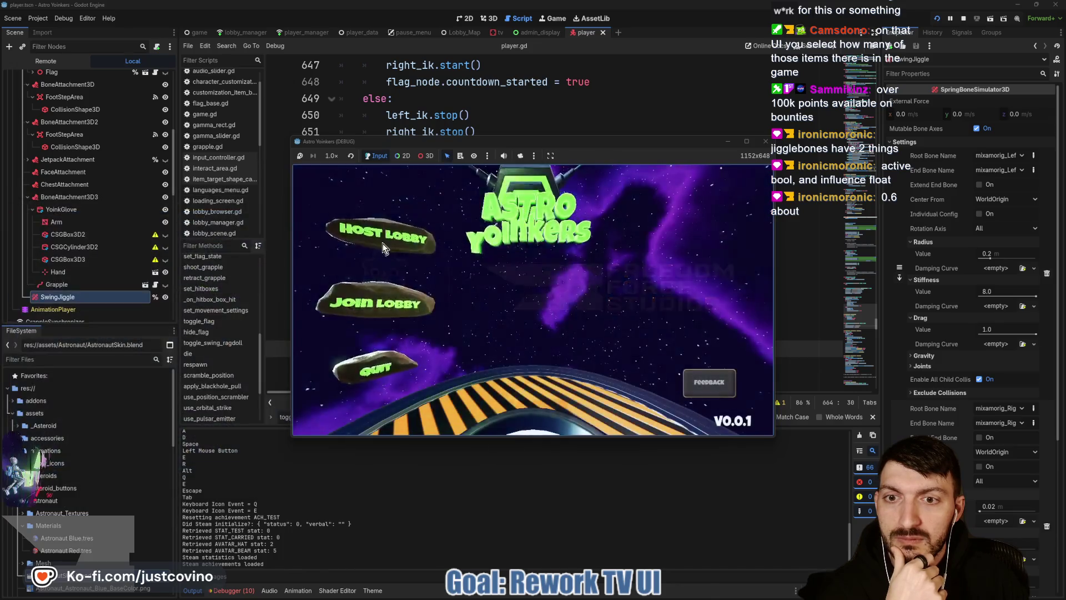
pyautogui.click(383, 248)
pyautogui.click(525, 265)
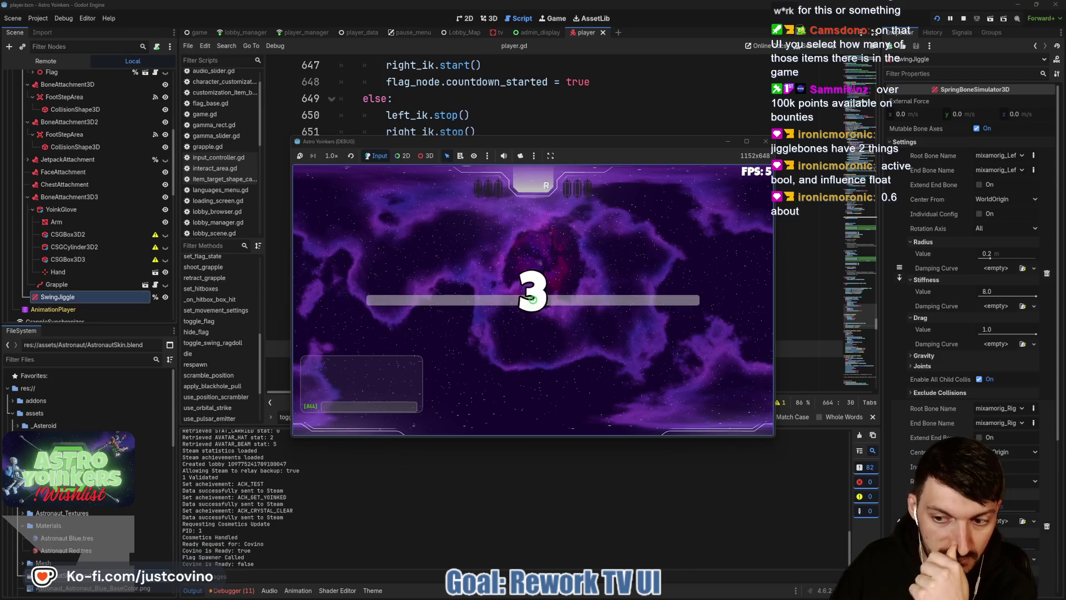
# Move forward and fire the grapple at asteroids repeatedly, then stop the game with F8.
pyautogui.press('w')
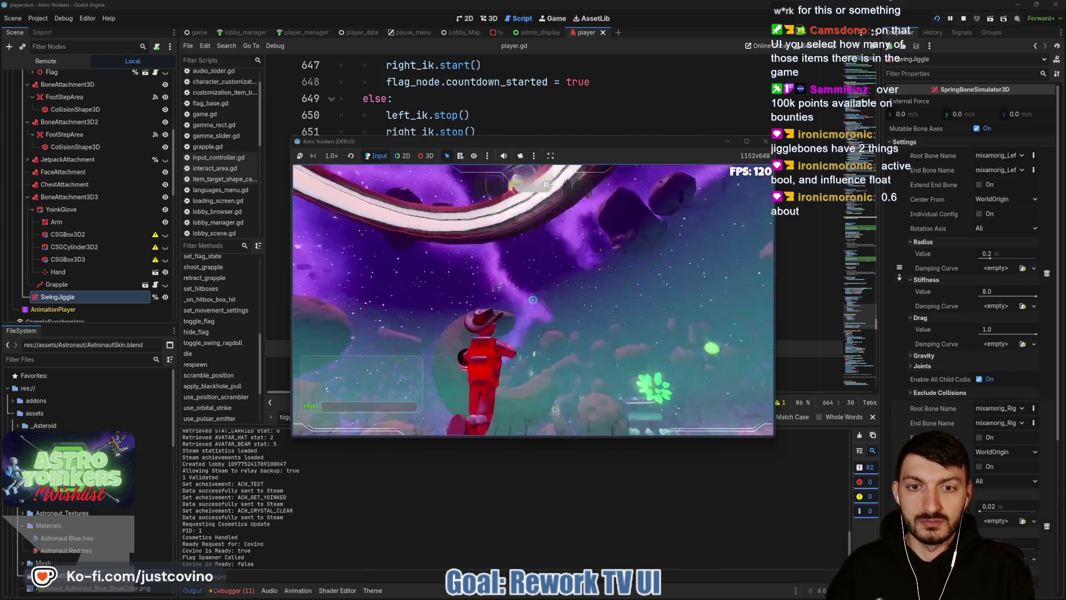
pyautogui.click(532, 300)
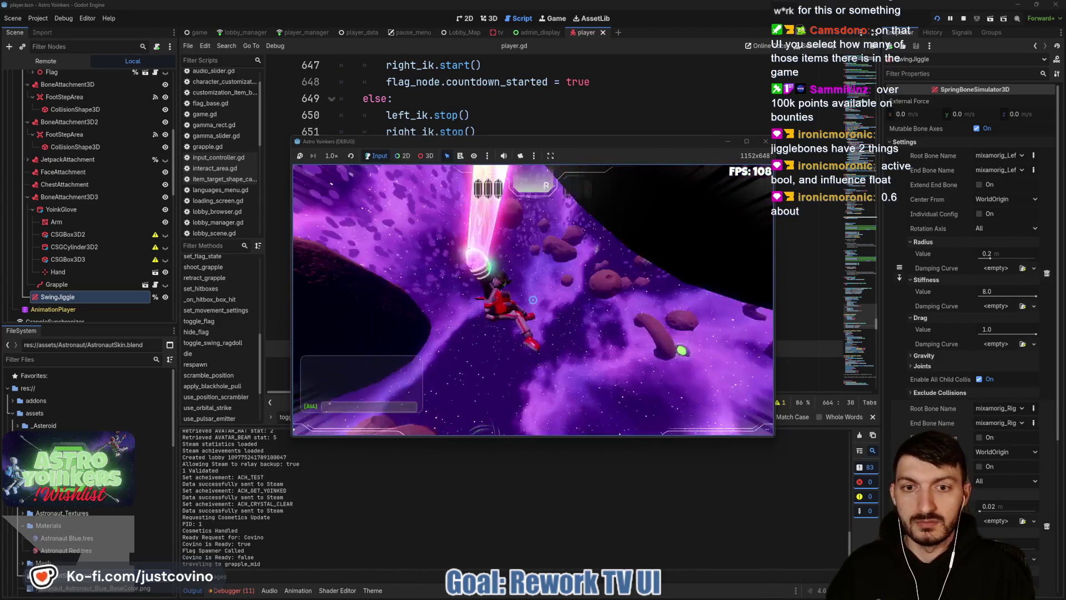
pyautogui.click(532, 299)
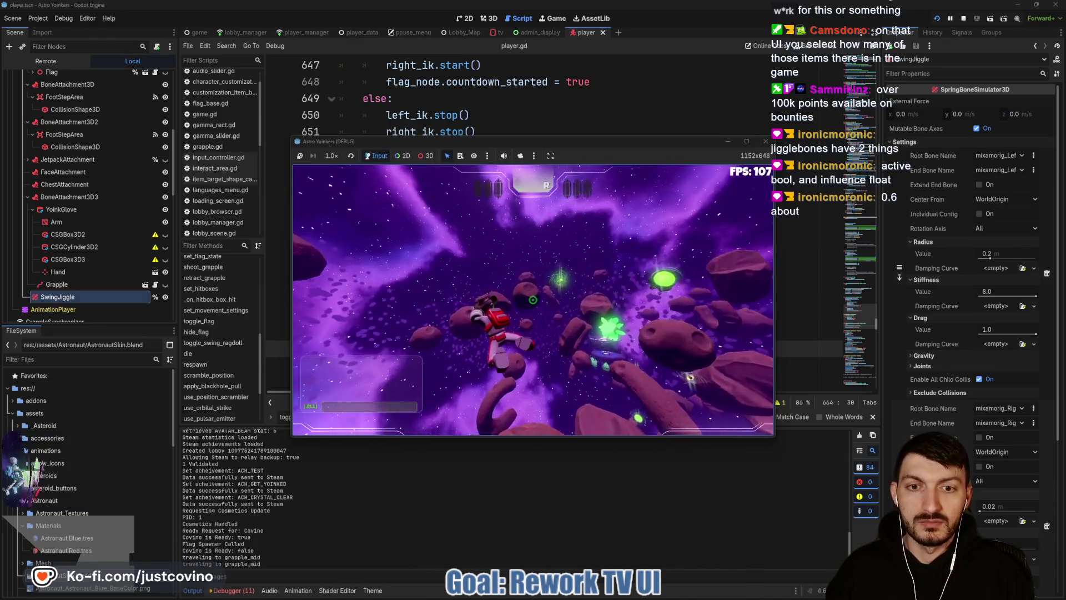
pyautogui.click(533, 300)
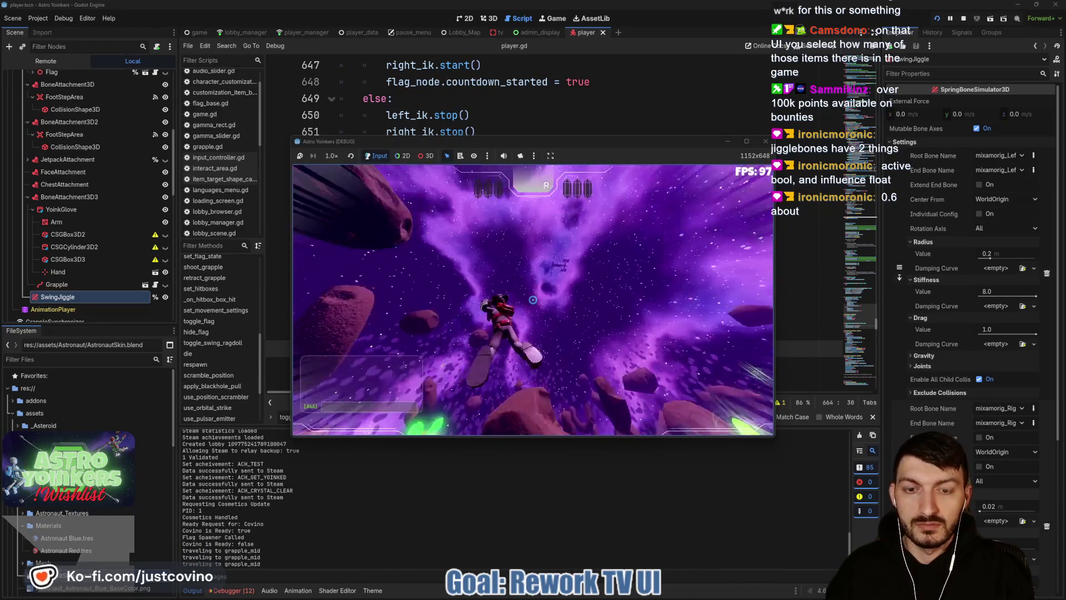
pyautogui.click(532, 300)
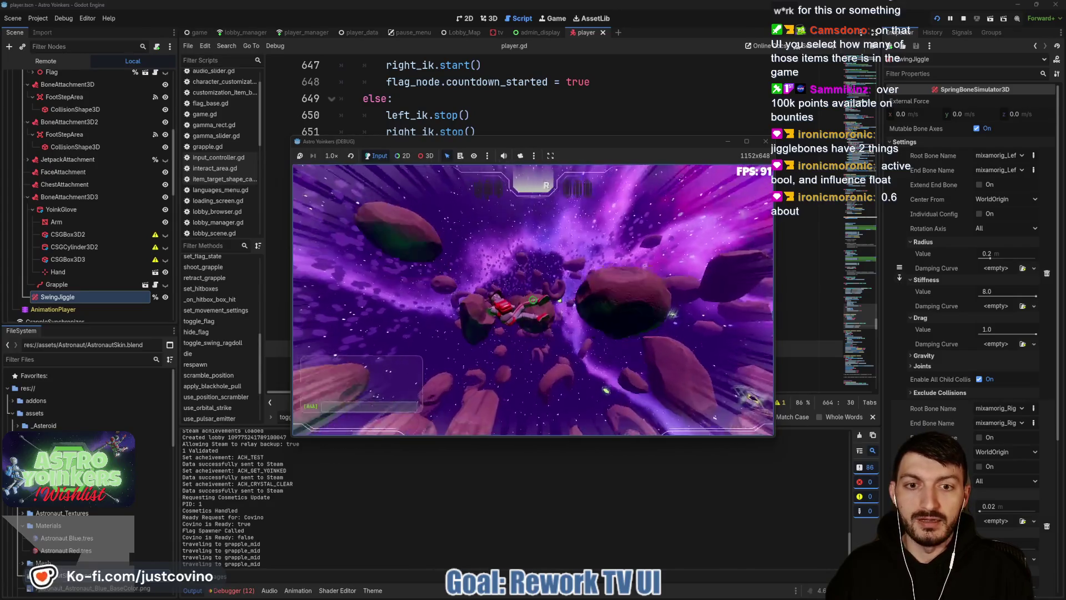
pyautogui.click(532, 300)
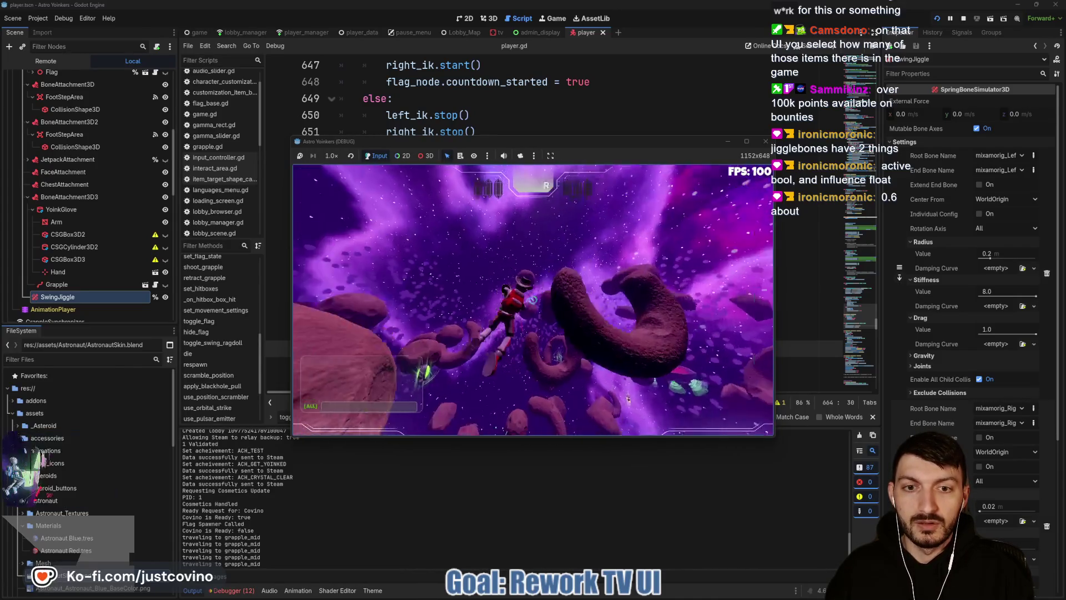
pyautogui.click(532, 300)
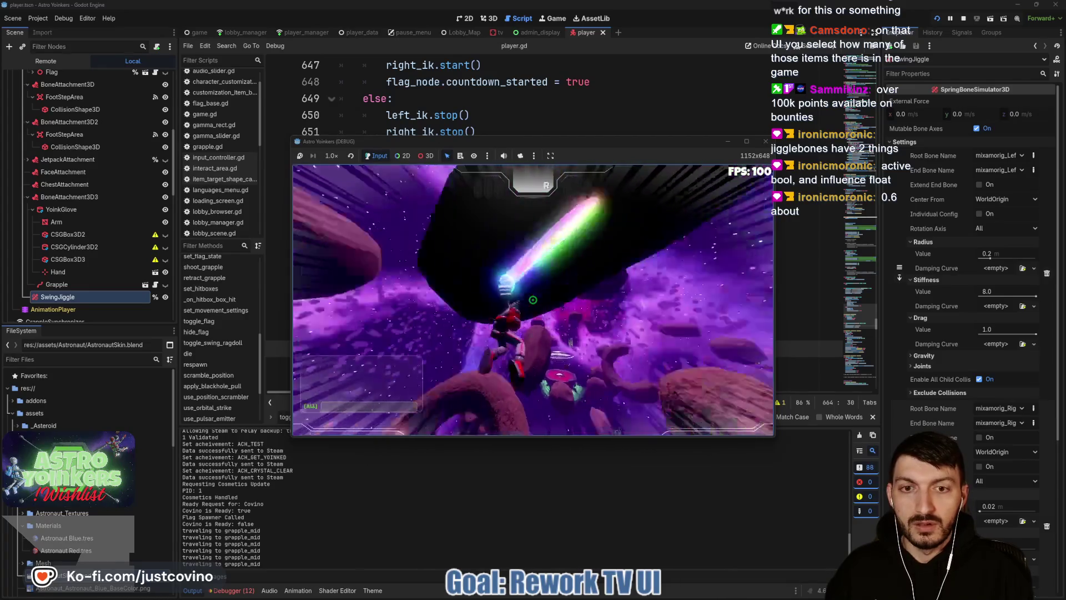
pyautogui.click(532, 300)
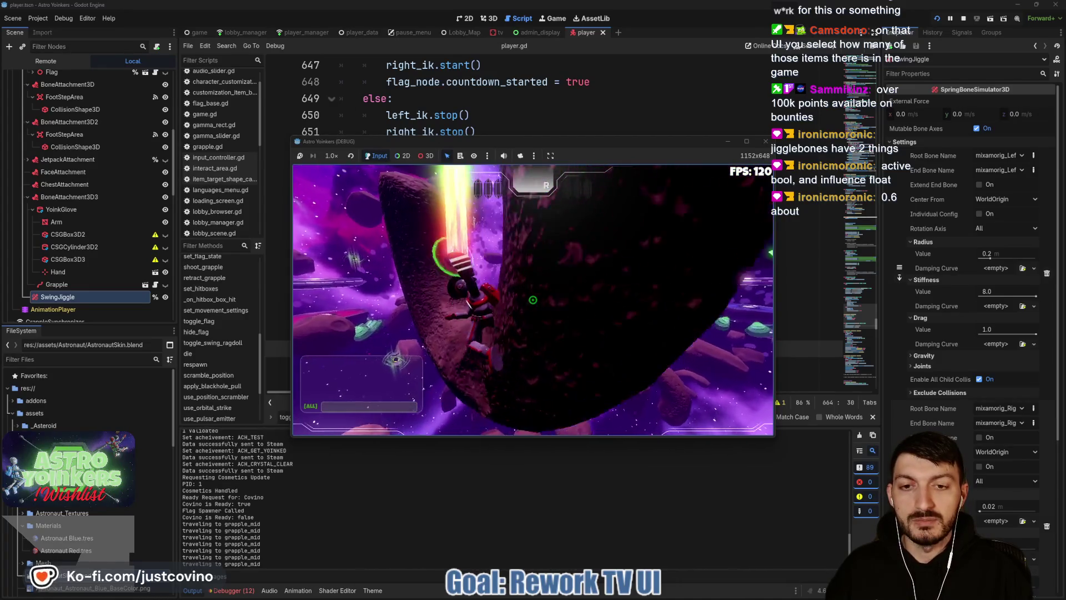
pyautogui.click(532, 300)
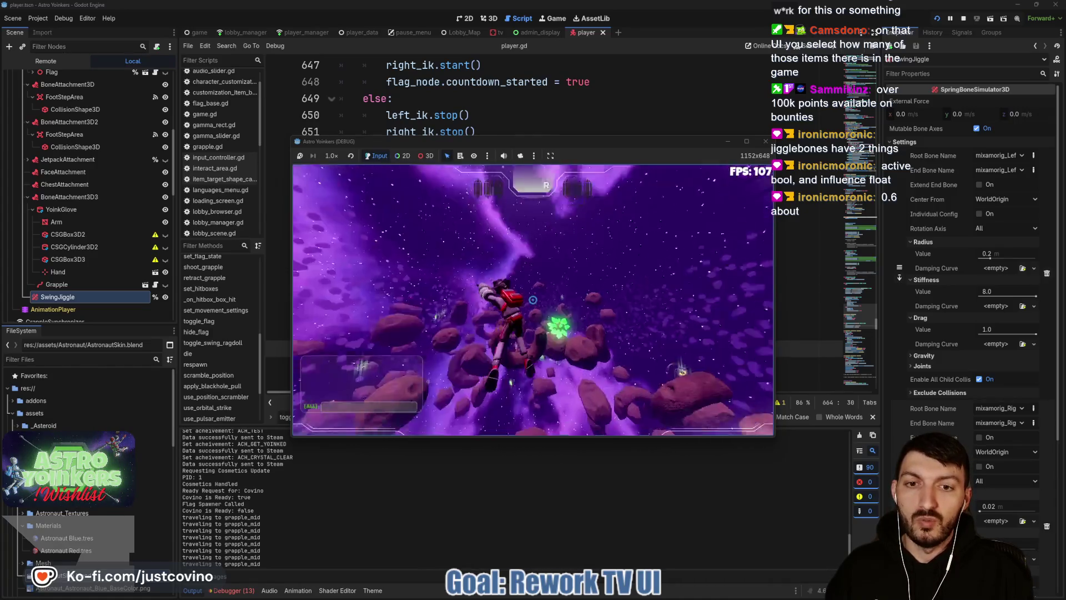
pyautogui.click(532, 300)
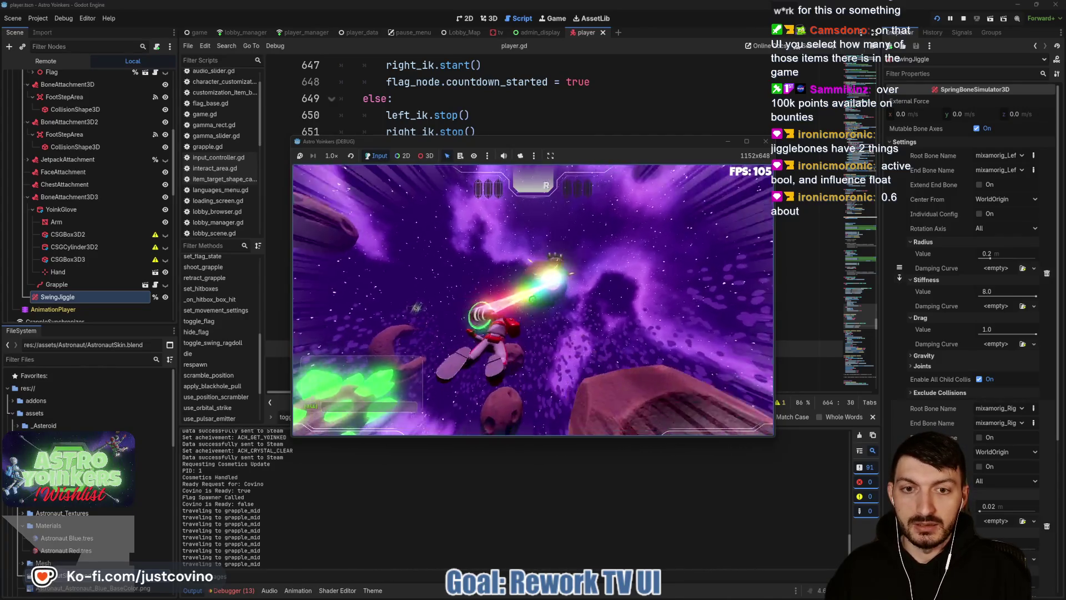
pyautogui.click(533, 300)
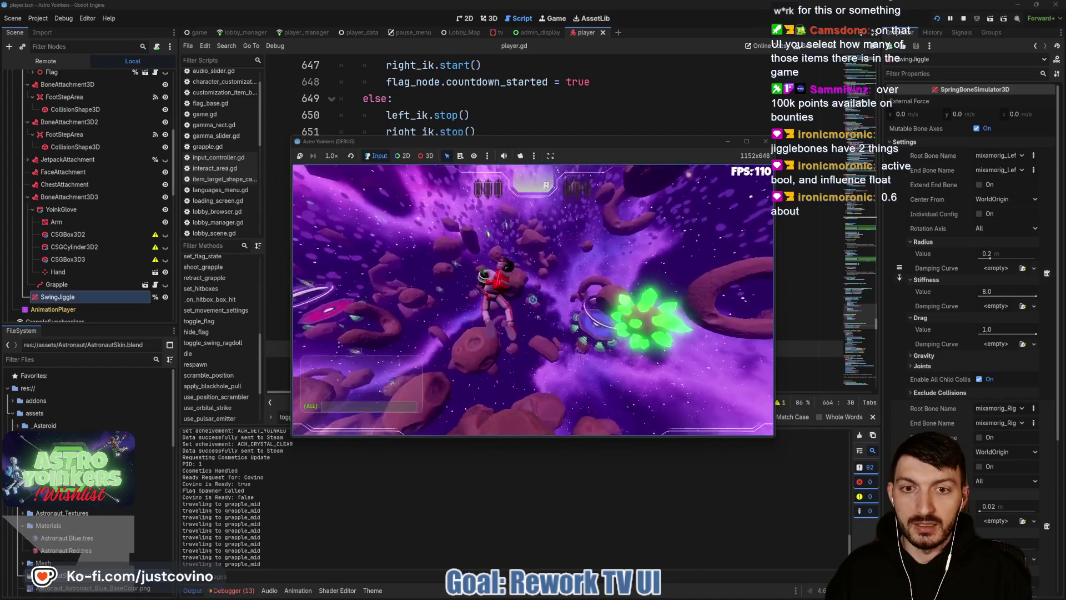
pyautogui.click(532, 300)
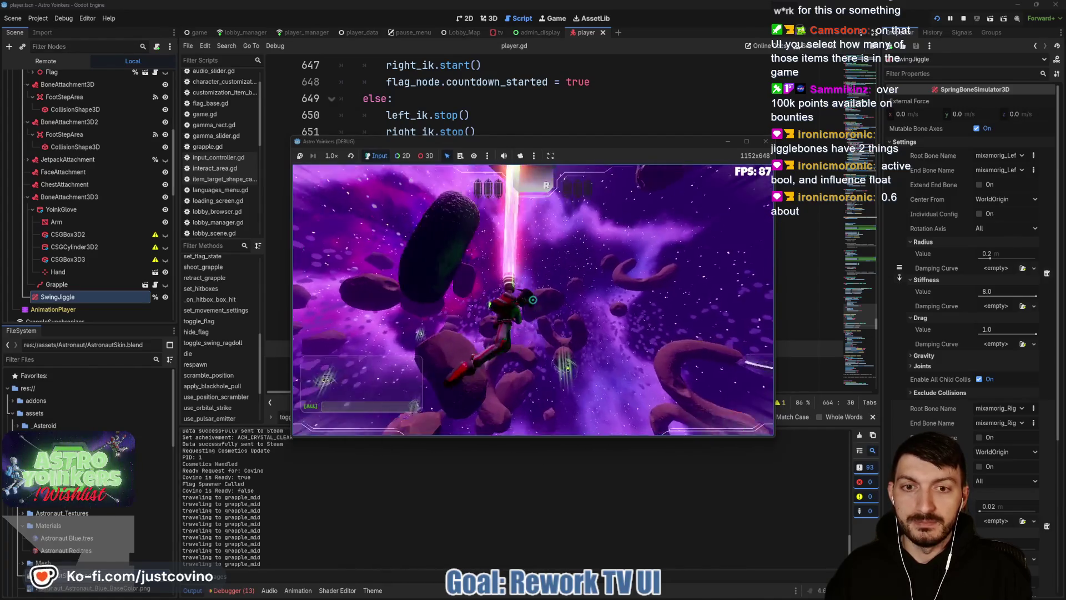
pyautogui.click(532, 300)
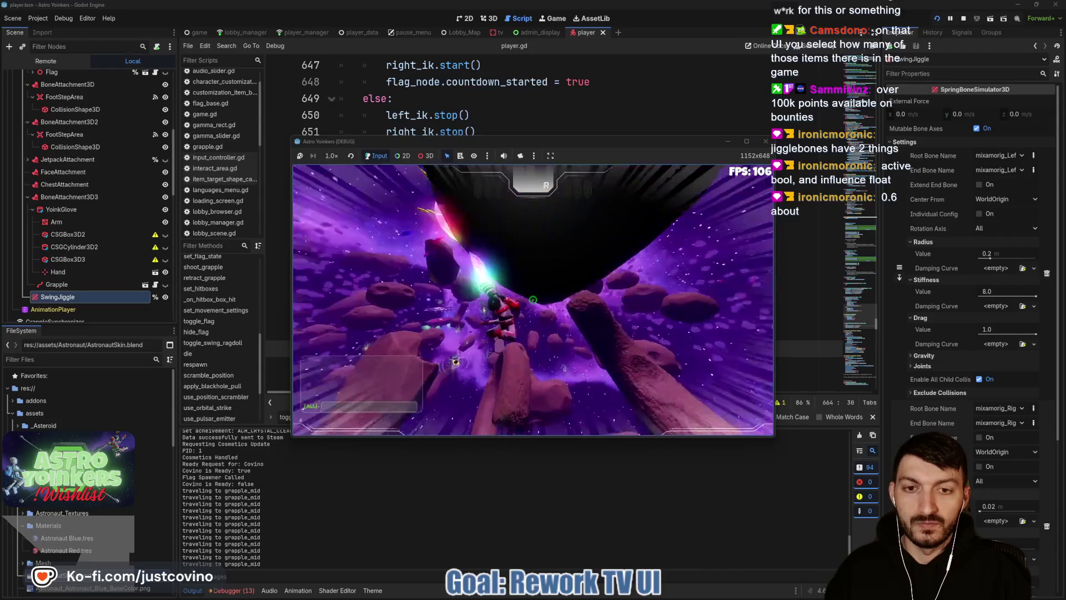
pyautogui.press('F8')
pyautogui.doubleClick(432, 315)
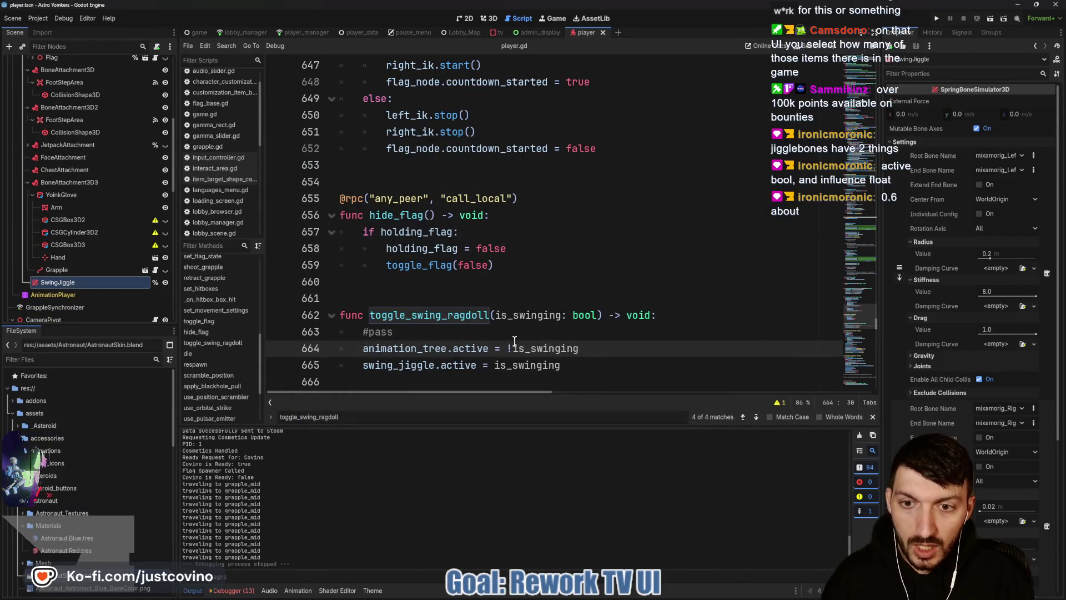
# Step back through every toggle_swing_ragdoll match, including the call on line 429.
pyautogui.click(743, 417)
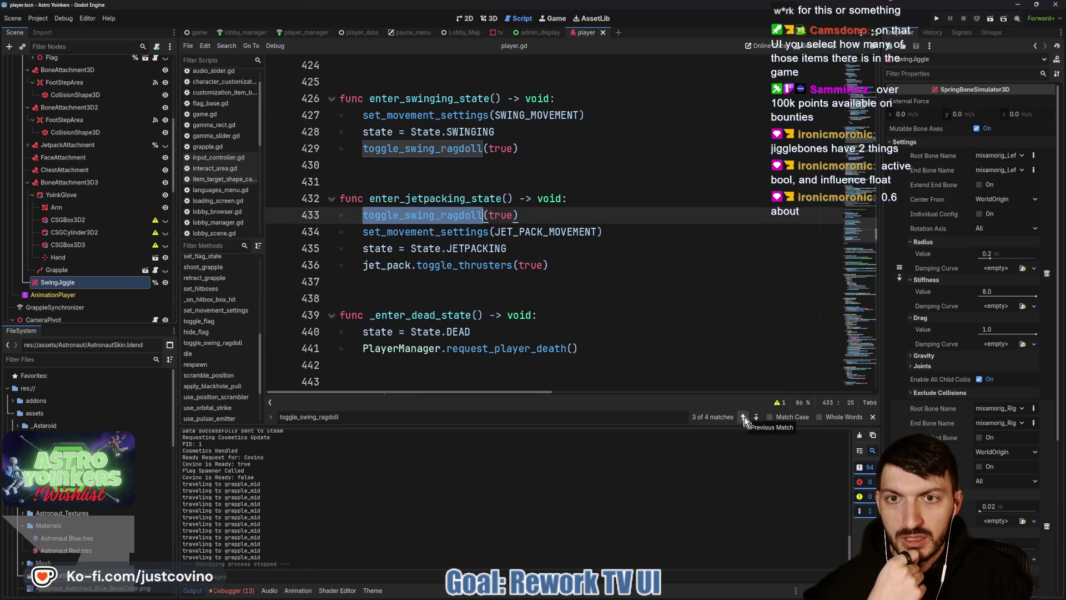
pyautogui.click(744, 418)
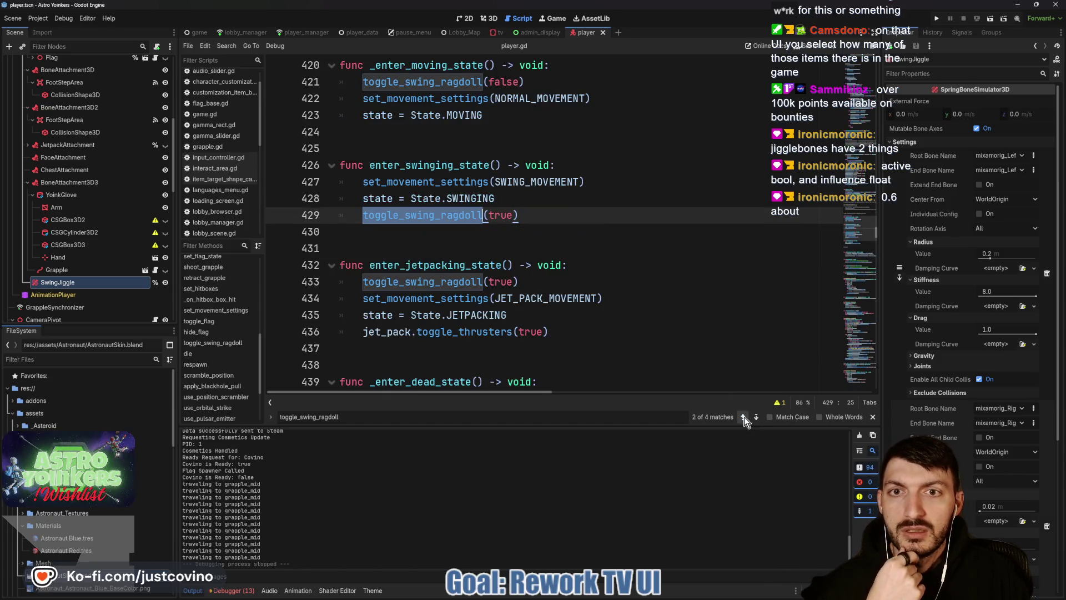
pyautogui.click(744, 418)
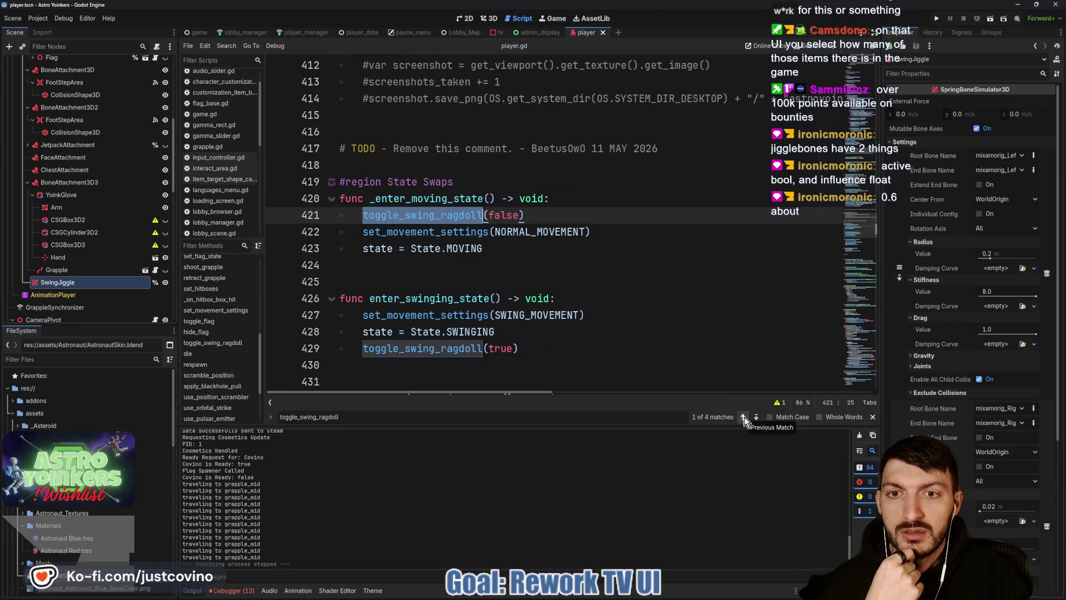
pyautogui.click(743, 417)
pyautogui.click(744, 417)
pyautogui.click(744, 418)
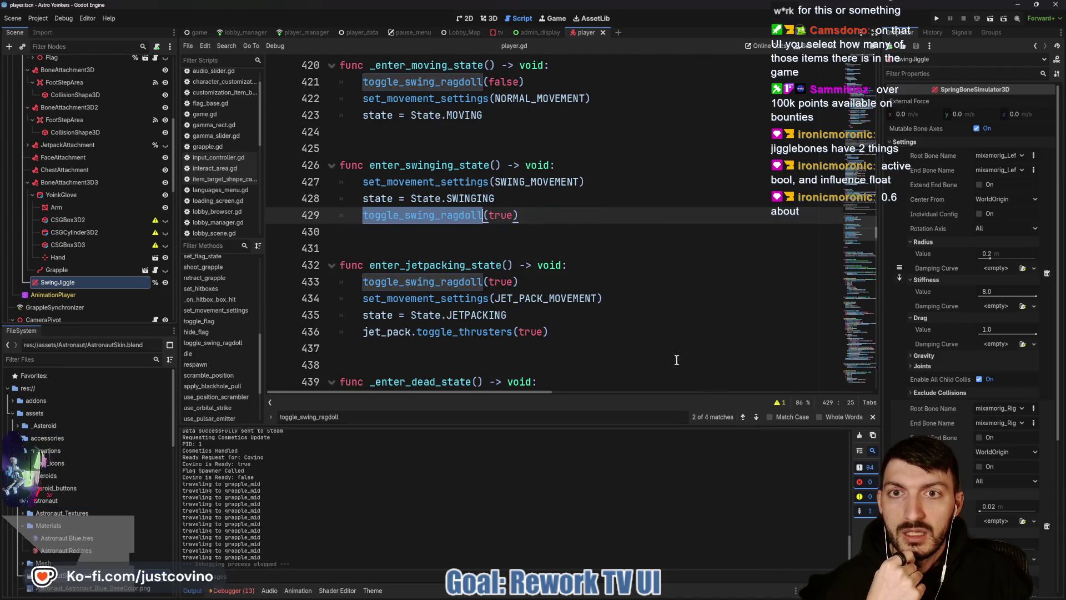
pyautogui.scroll(-12, 613, 321)
pyautogui.scroll(-5, 615, 324)
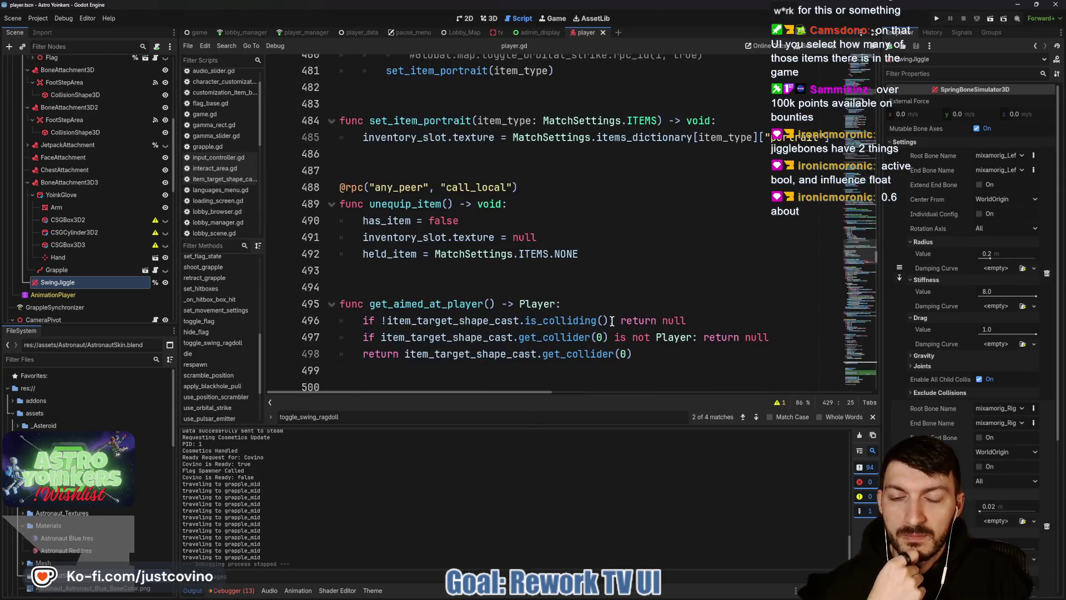
pyautogui.scroll(-5, 611, 322)
pyautogui.scroll(-19, 607, 318)
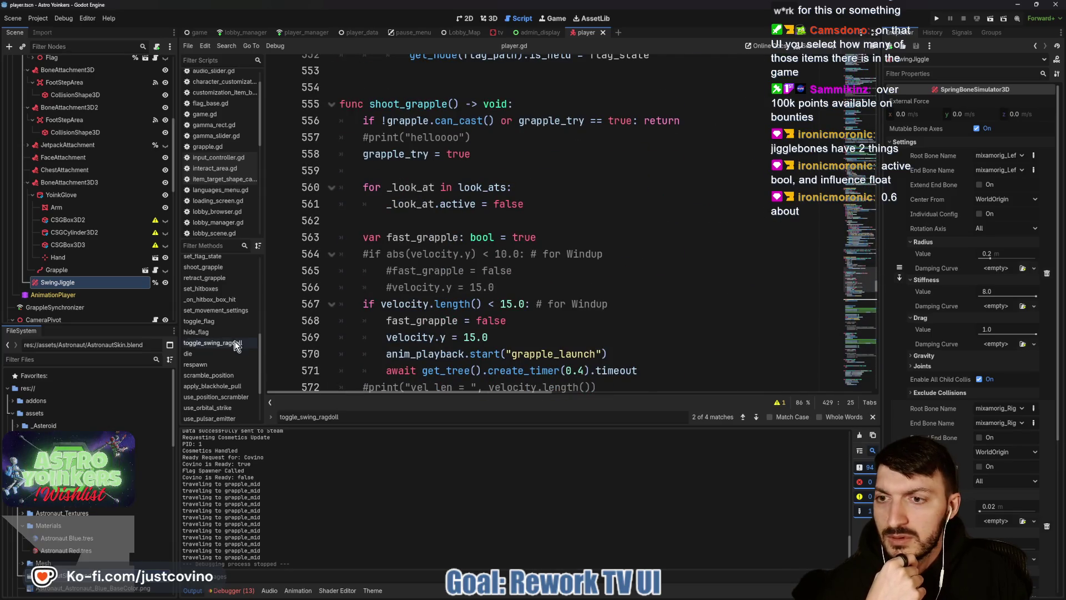
pyautogui.scroll(8, 229, 345)
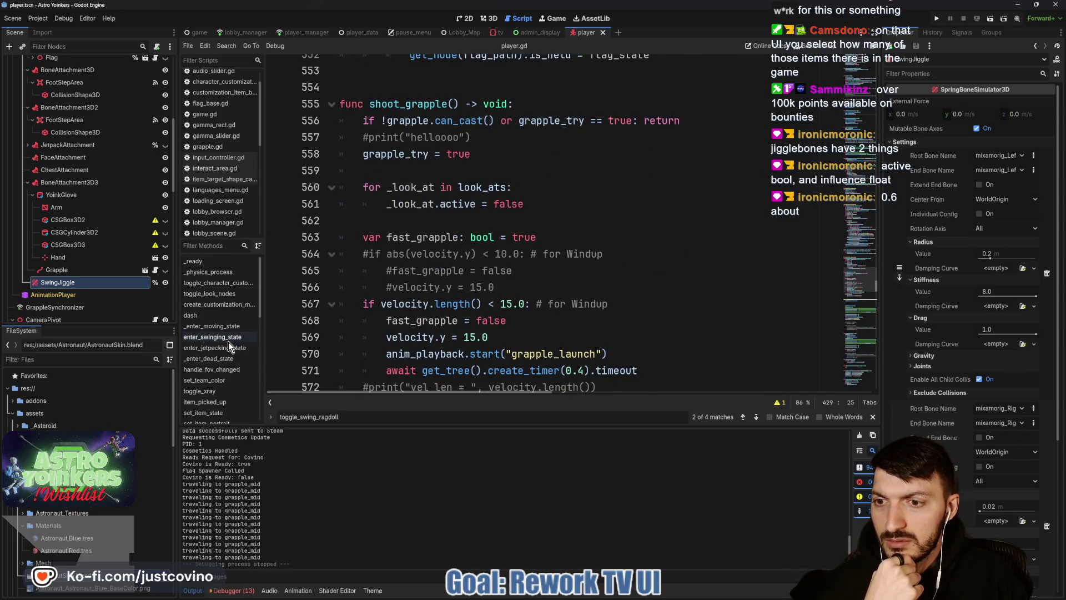
pyautogui.scroll(-5, 230, 358)
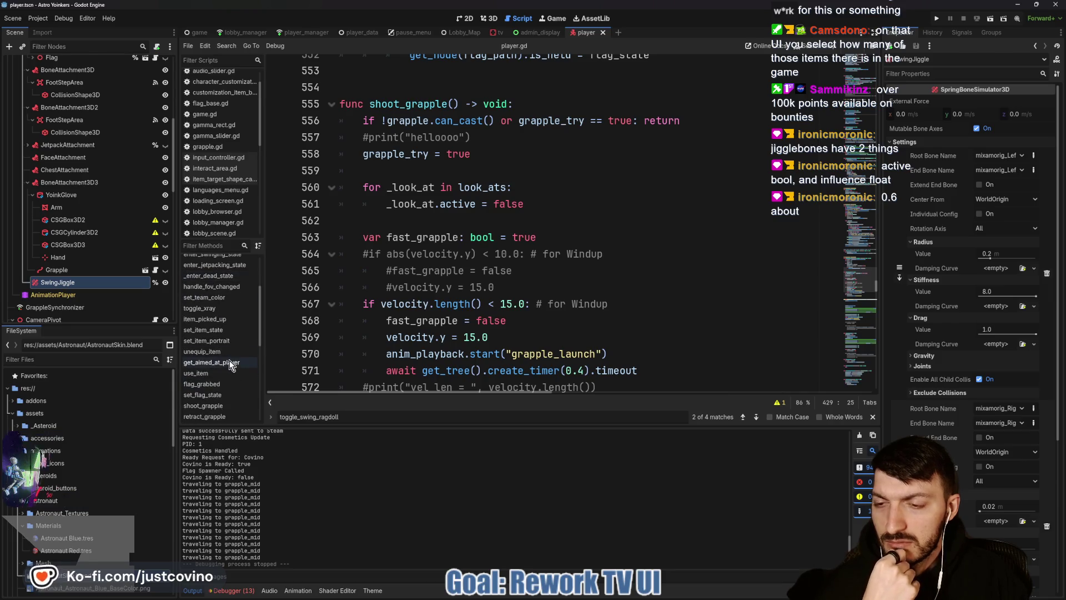
pyautogui.scroll(-1, 230, 366)
# Jump to shoot_grapple and place the cursor on empty line 559.
pyautogui.click(220, 386)
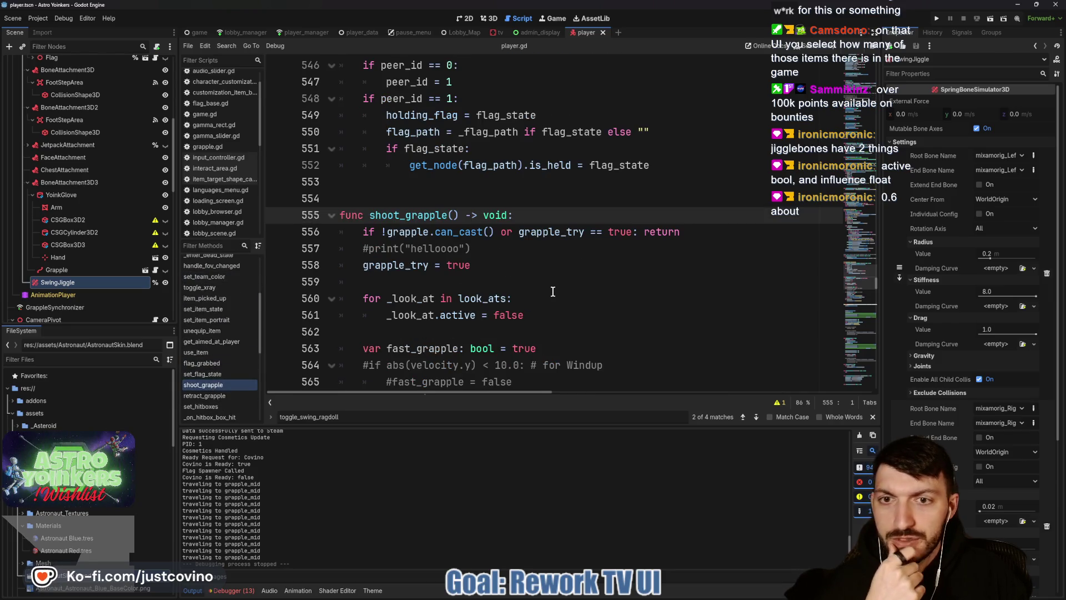
pyautogui.scroll(-1, 513, 256)
pyautogui.scroll(1, 510, 256)
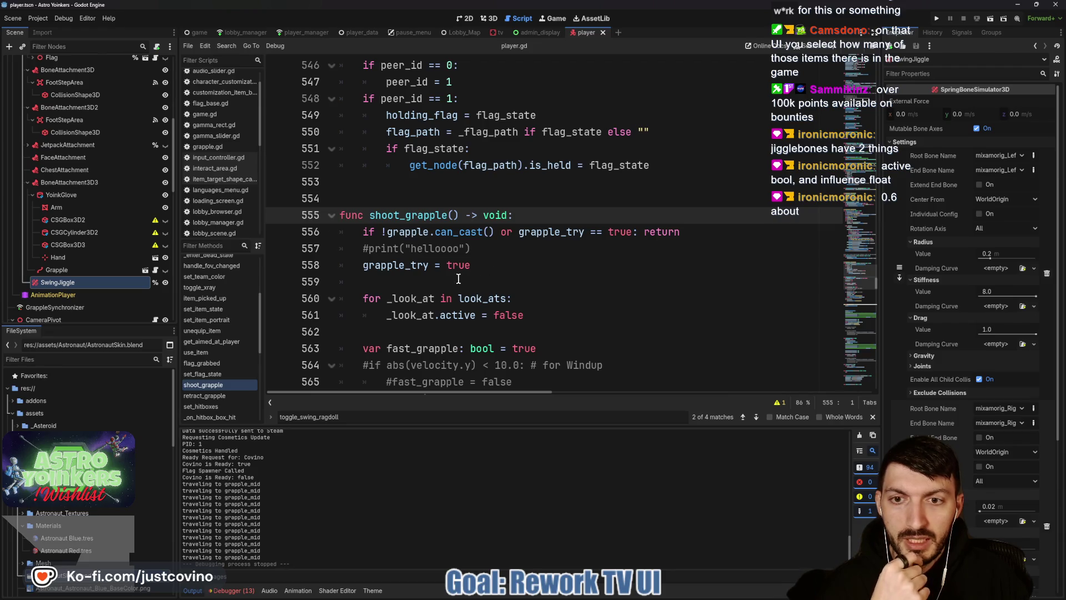
pyautogui.scroll(-2, 520, 257)
pyautogui.scroll(2, 500, 271)
pyautogui.click(490, 282)
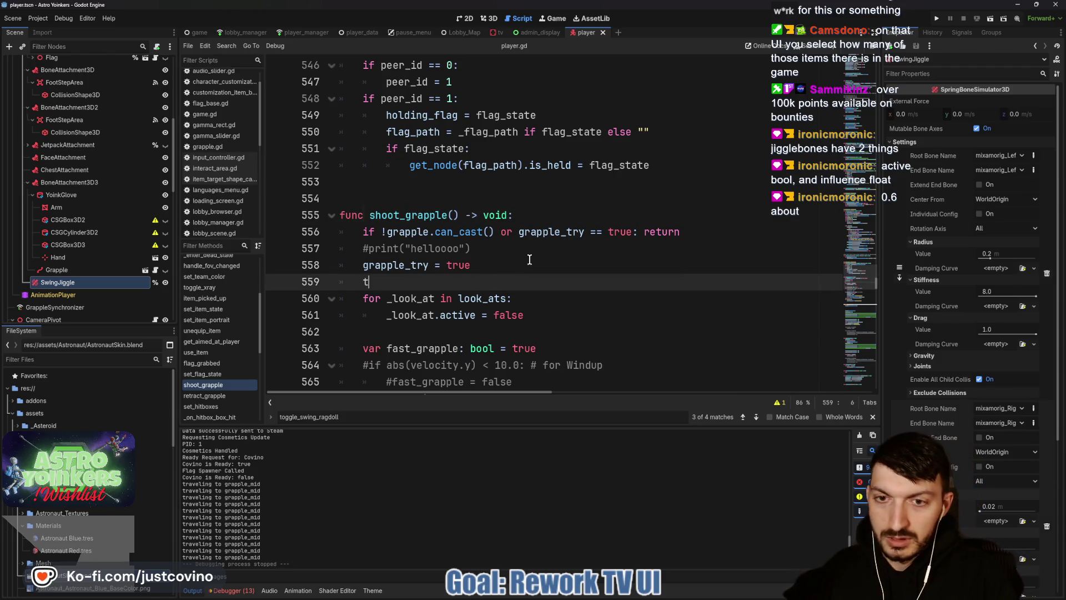
# Write toggle_swing_ragdoll(false) on line 559 using autocomplete.
pyautogui.write('toggle')
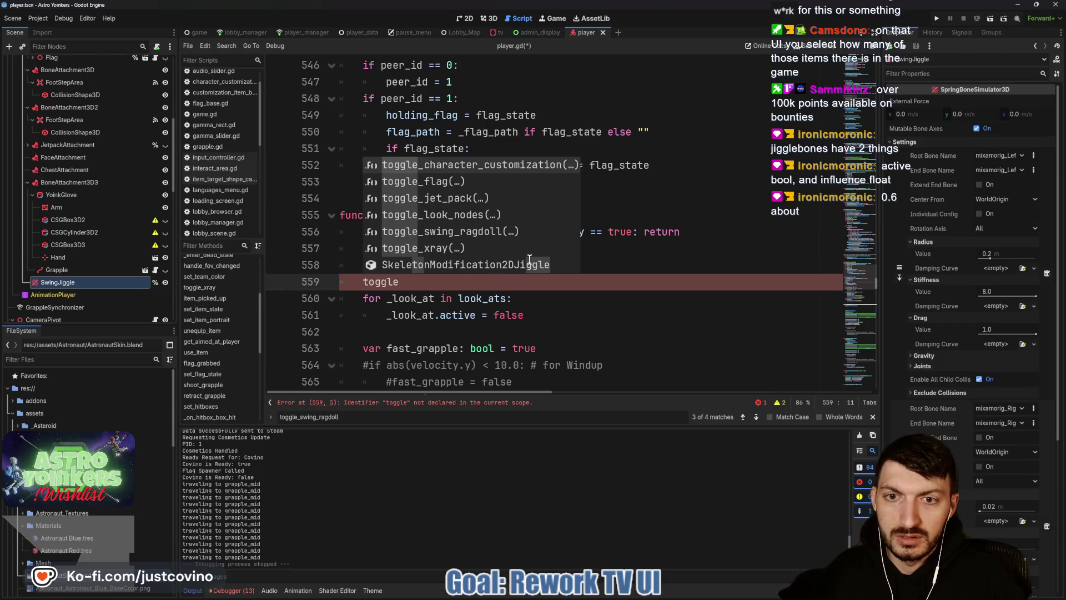
pyautogui.press('Down')
pyautogui.press('Down')
pyautogui.press('Down')
pyautogui.press('Return')
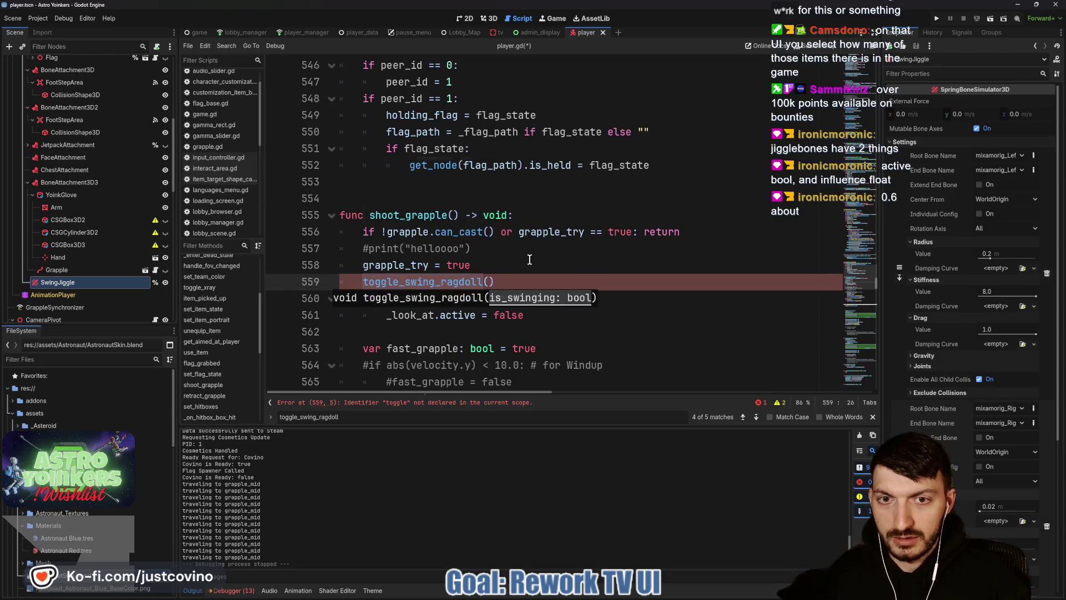
pyautogui.write('false')
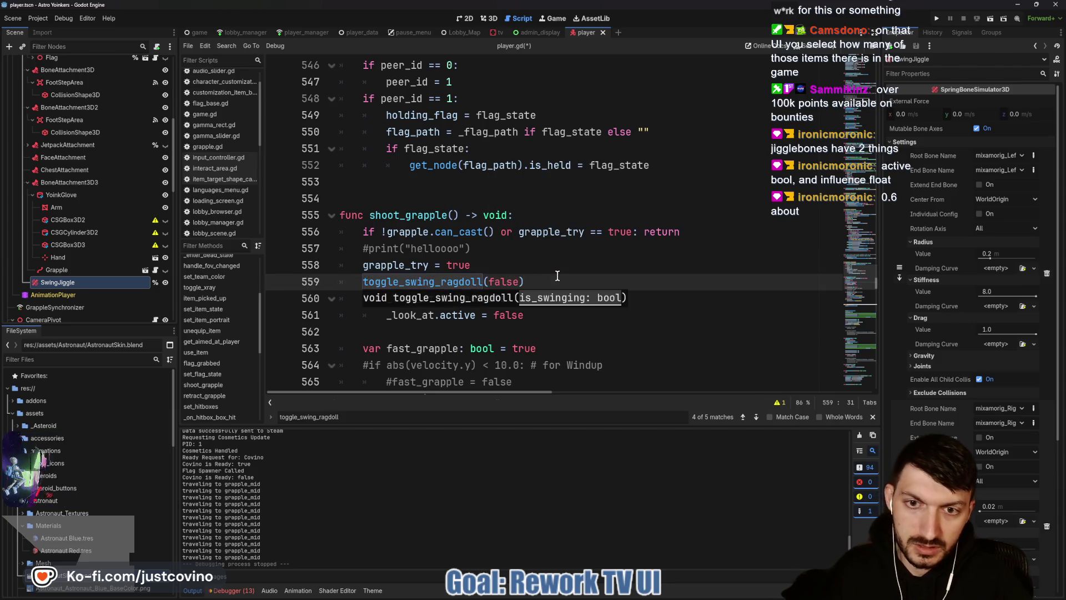
pyautogui.click(553, 279)
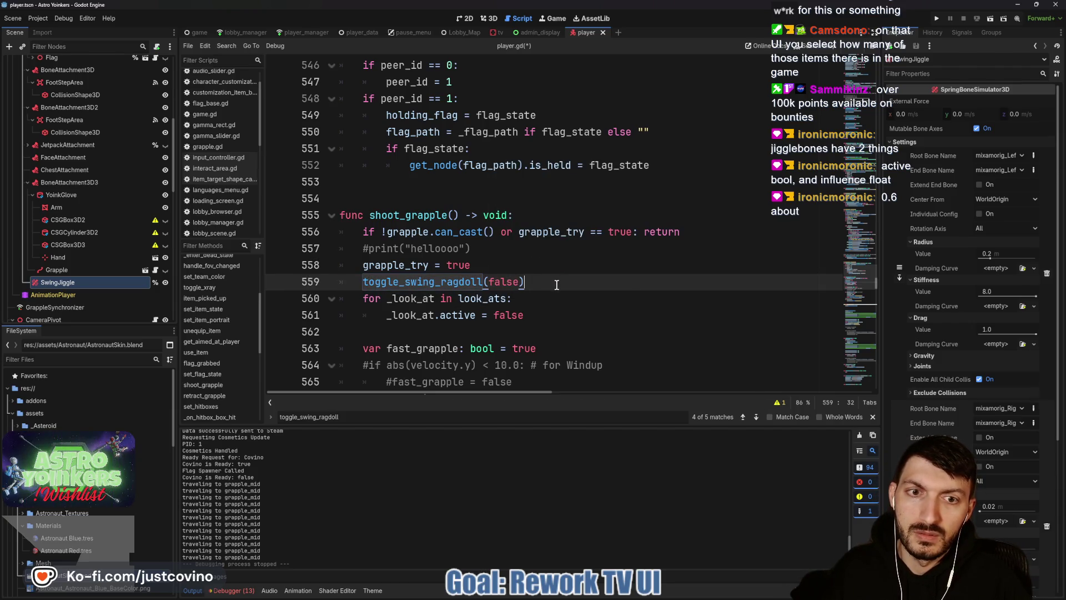
# Move the call above grapple_try = true, delete the #print line, and add a blank line.
pyautogui.moveTo(556, 284); pyautogui.dragTo(342, 280)
pyautogui.hotkey('alt', 'Up')
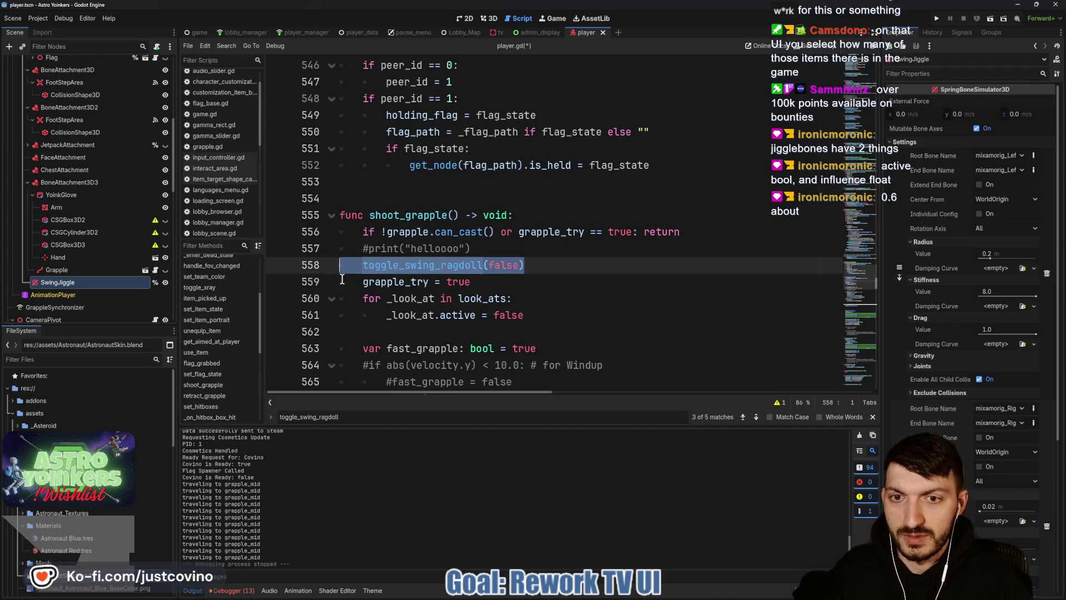
pyautogui.moveTo(488, 248); pyautogui.dragTo(298, 251)
pyautogui.press('BackSpace')
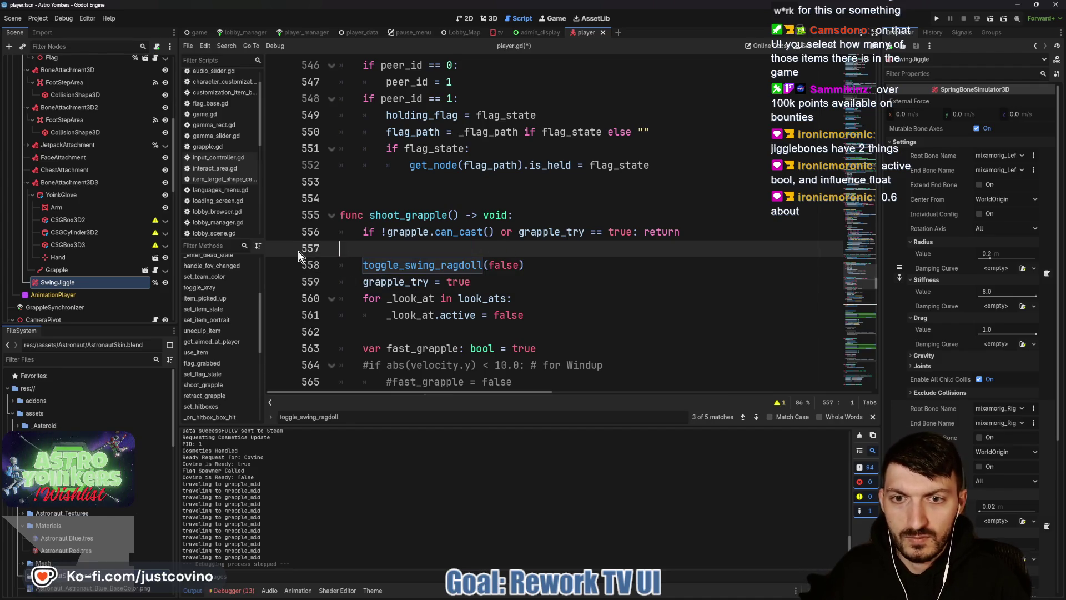
pyautogui.click(541, 265)
pyautogui.press('Down')
pyautogui.press('Home')
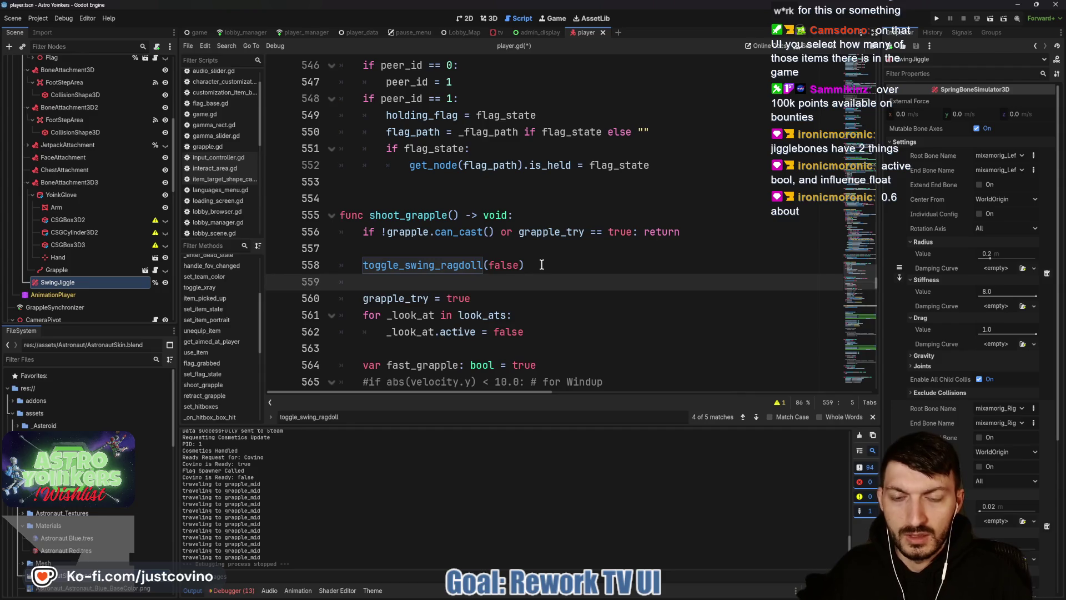
pyautogui.scroll(-11, 543, 265)
pyautogui.scroll(-6, 544, 264)
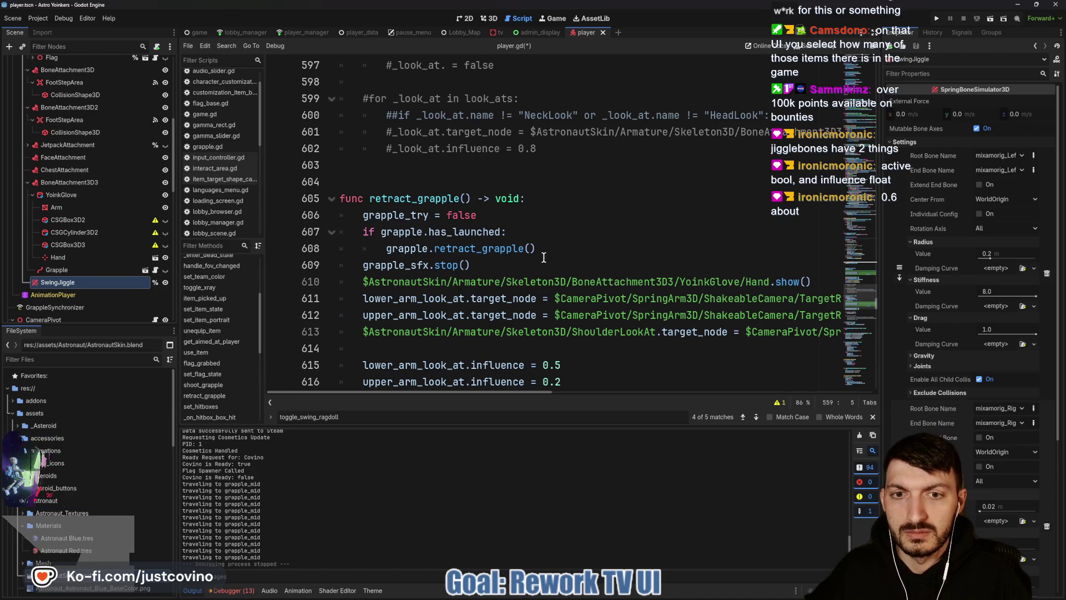
# Start a toggle_swing_ragdoll(true call on a new first line of retract_grapple.
pyautogui.click(543, 216)
pyautogui.click(537, 198)
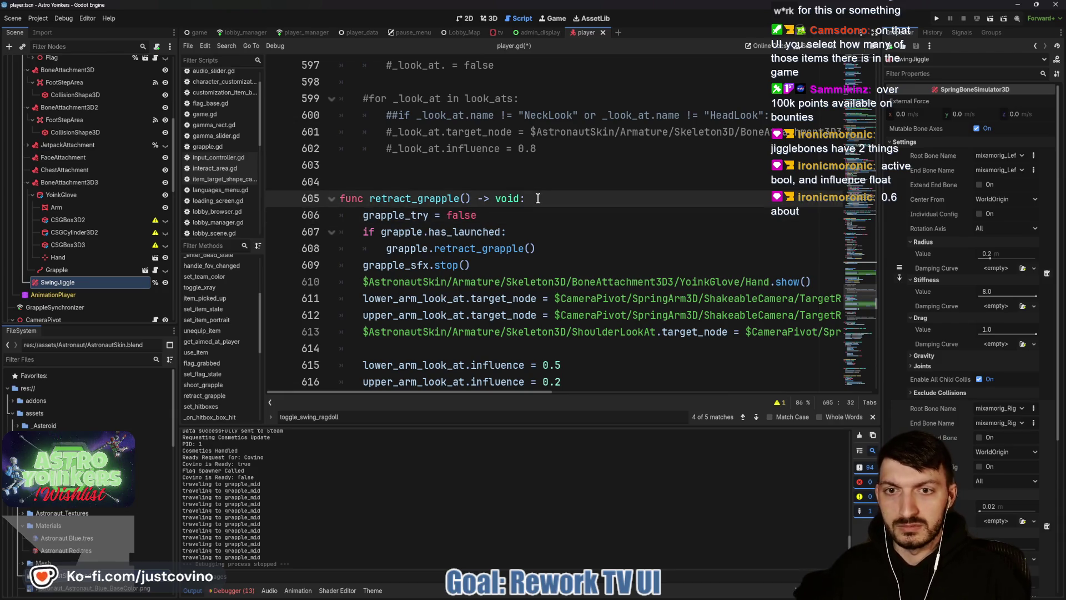
pyautogui.press('Return')
pyautogui.write('toggle_sw')
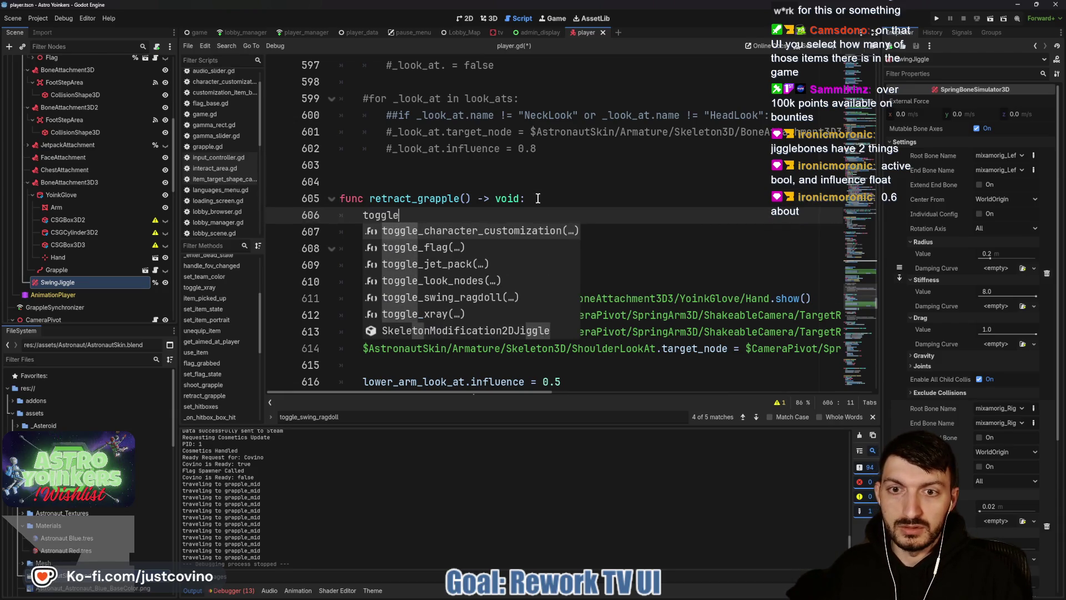
pyautogui.press('Return')
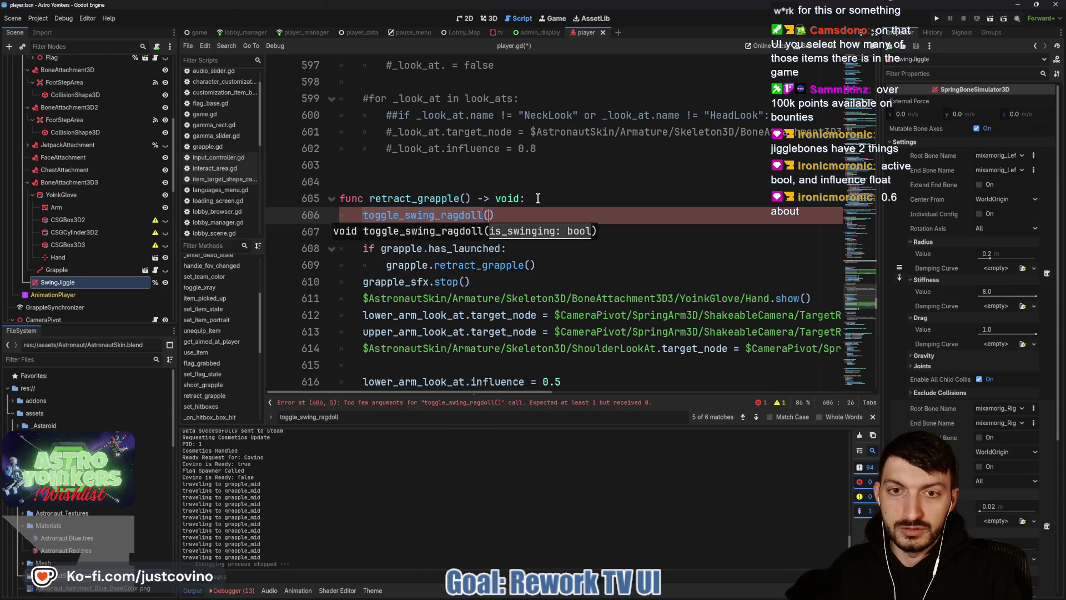
pyautogui.write('true')
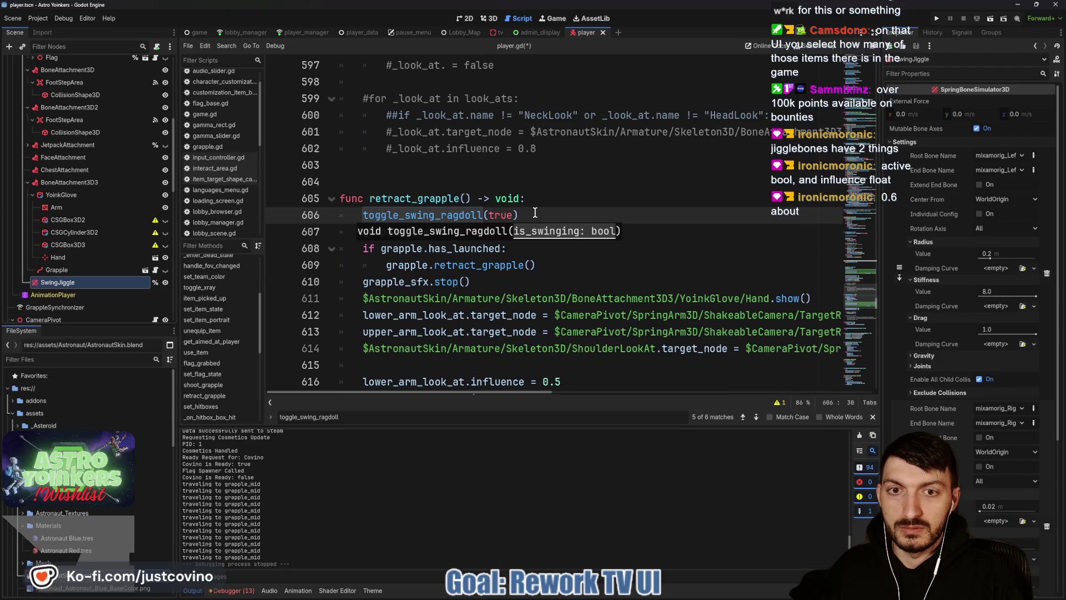
# Finish it as true if state == State.SWINGING else false, save, and select the conditional.
pyautogui.write('if state')
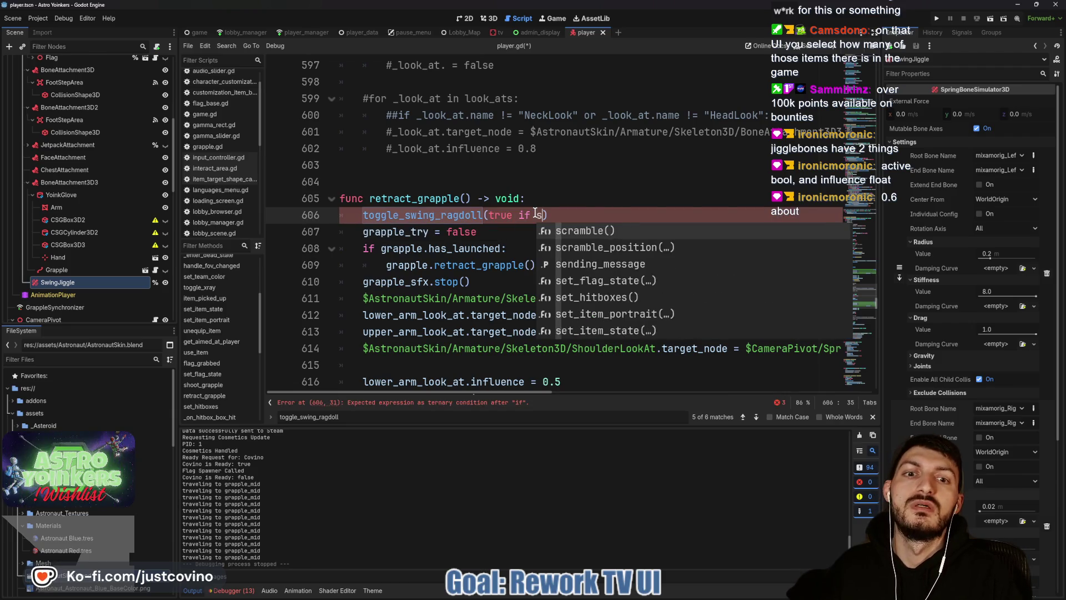
pyautogui.write(' == State.')
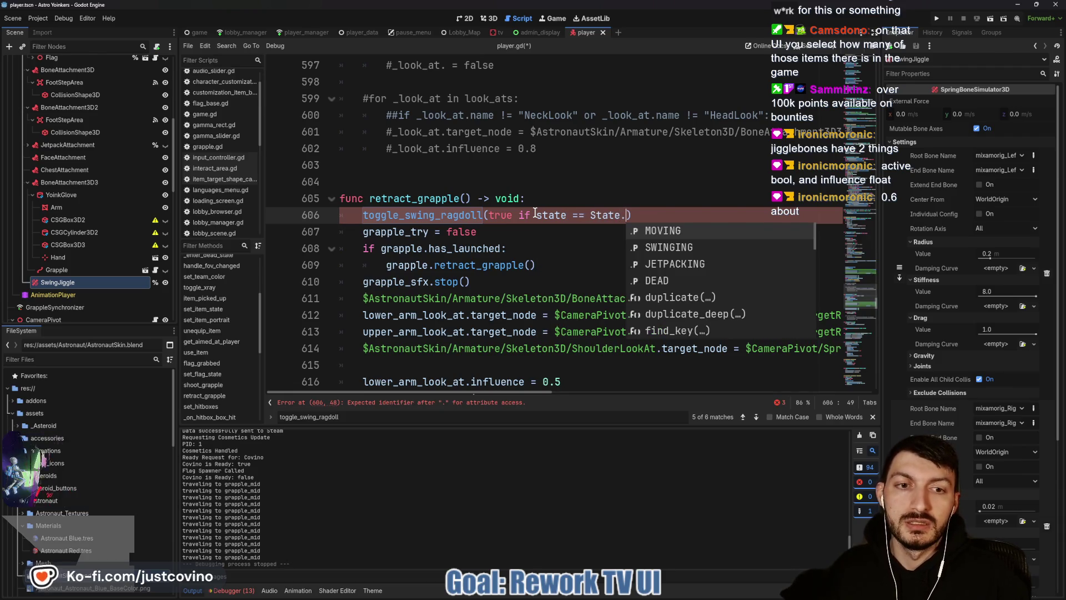
pyautogui.press('Down')
pyautogui.press('Return')
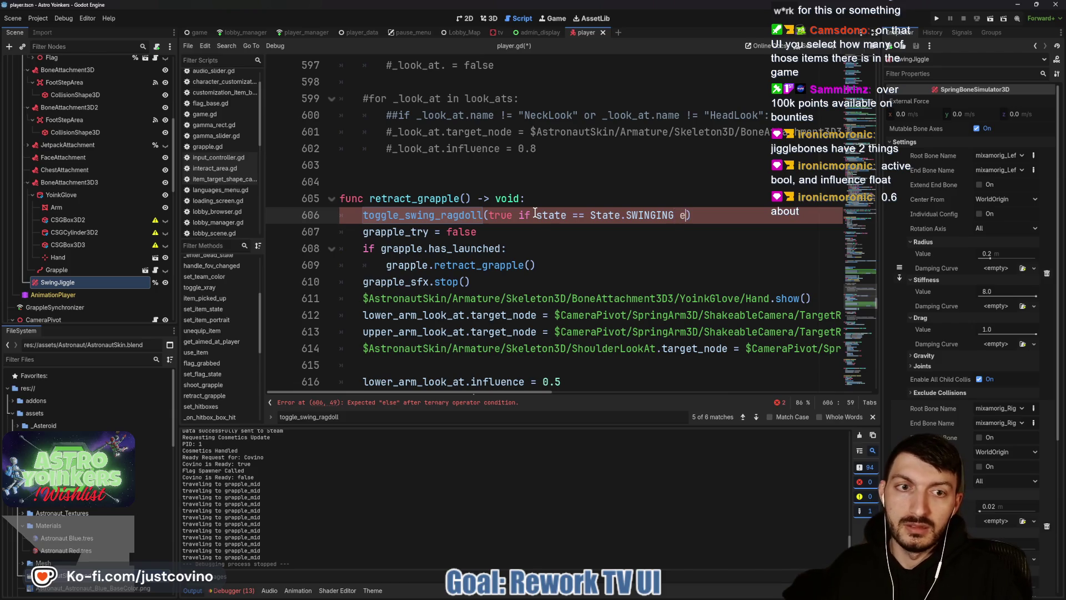
pyautogui.write('lse false)')
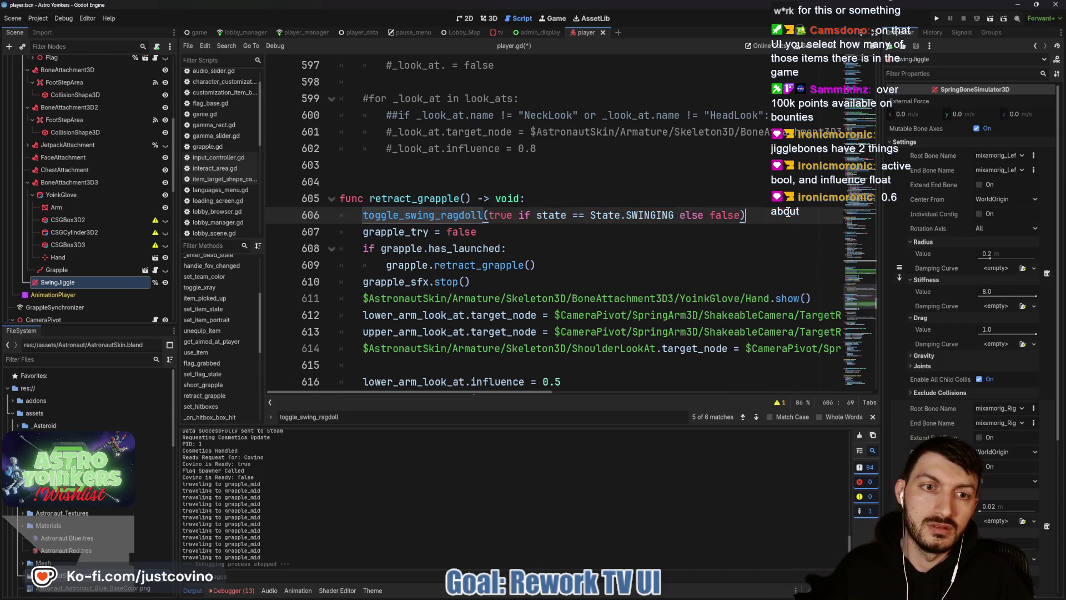
pyautogui.hotkey('ctrl', 's')
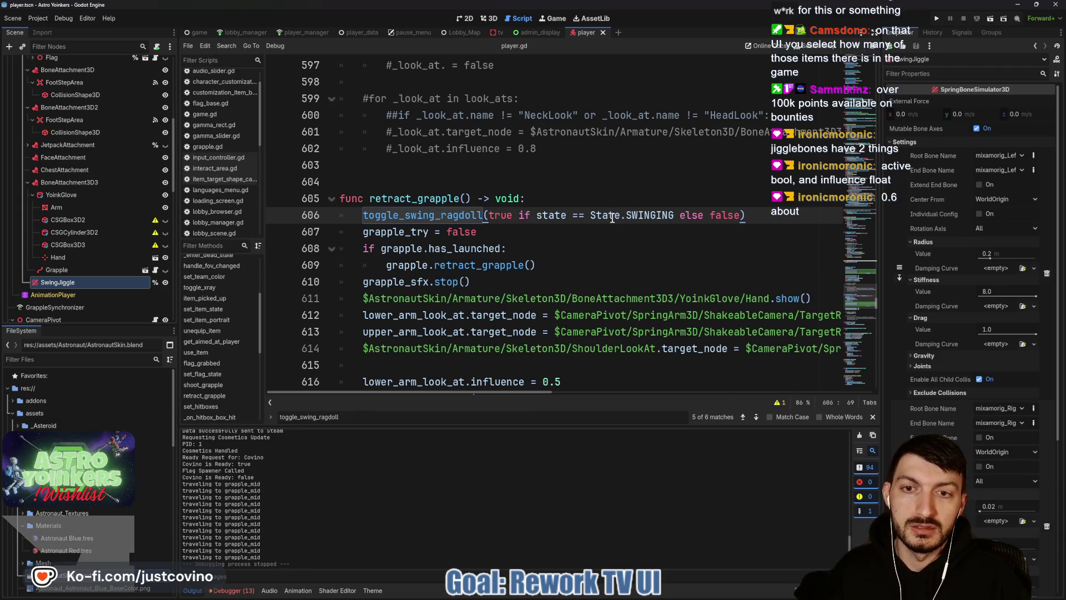
pyautogui.moveTo(741, 215); pyautogui.dragTo(488, 219)
pyautogui.hotkey('ctrl', 'c')
# Paste the conditional into line 558, change == to != and the final false to true, and save.
pyautogui.scroll(10, 493, 222)
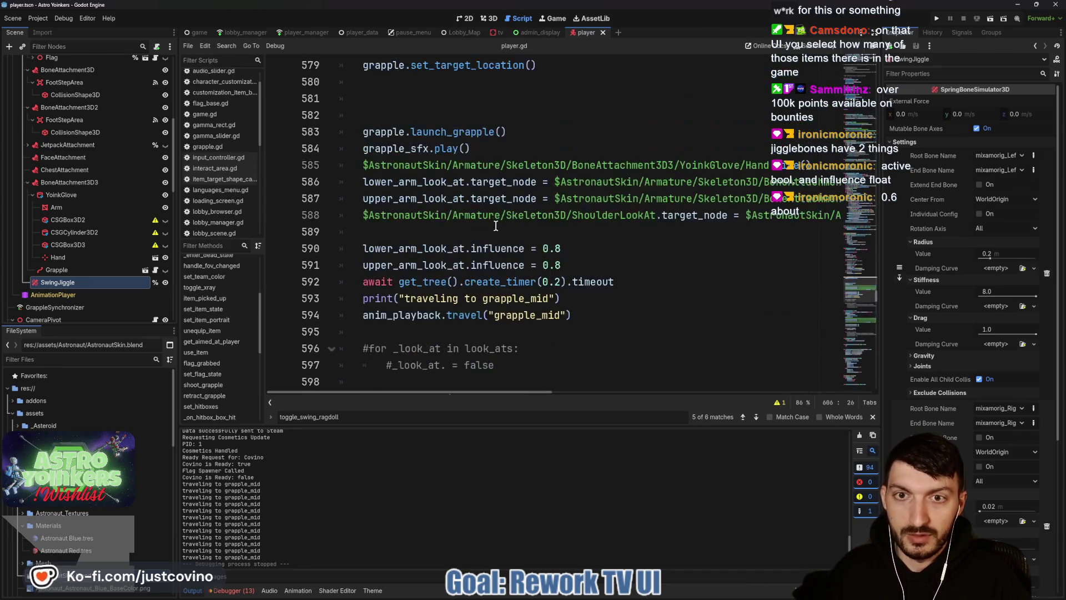
pyautogui.scroll(5, 495, 228)
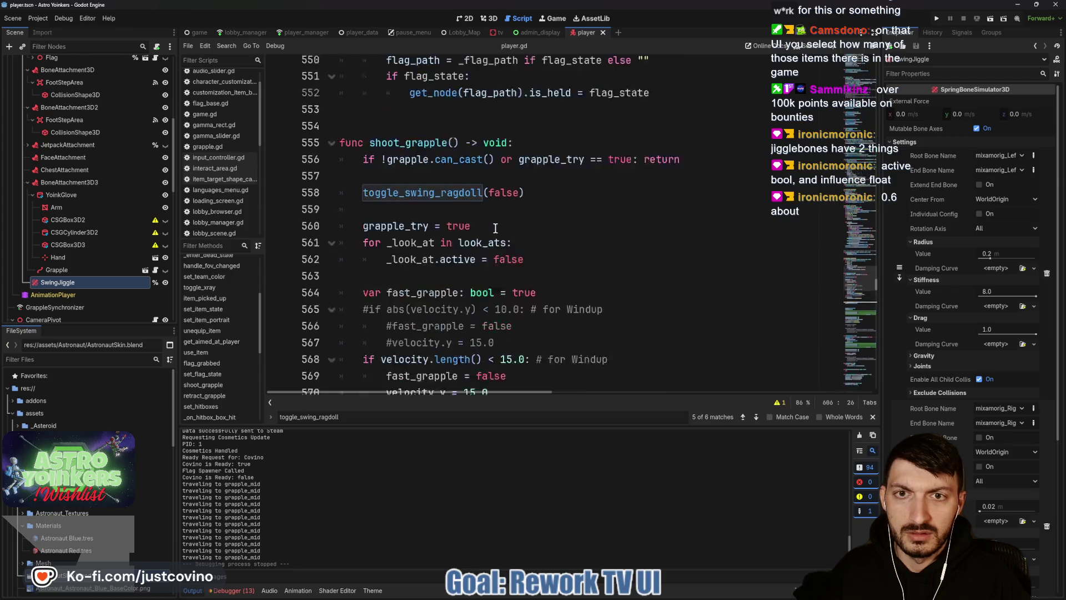
pyautogui.scroll(-1, 527, 213)
pyautogui.click(517, 216)
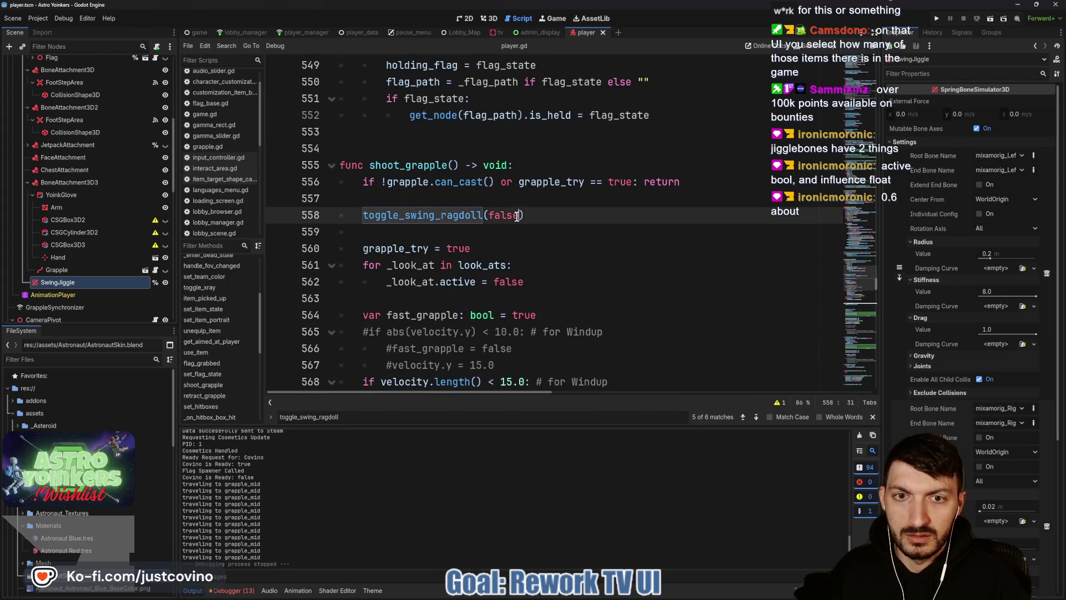
pyautogui.hotkey('ctrl', 'v')
pyautogui.moveTo(543, 215); pyautogui.dragTo(520, 215)
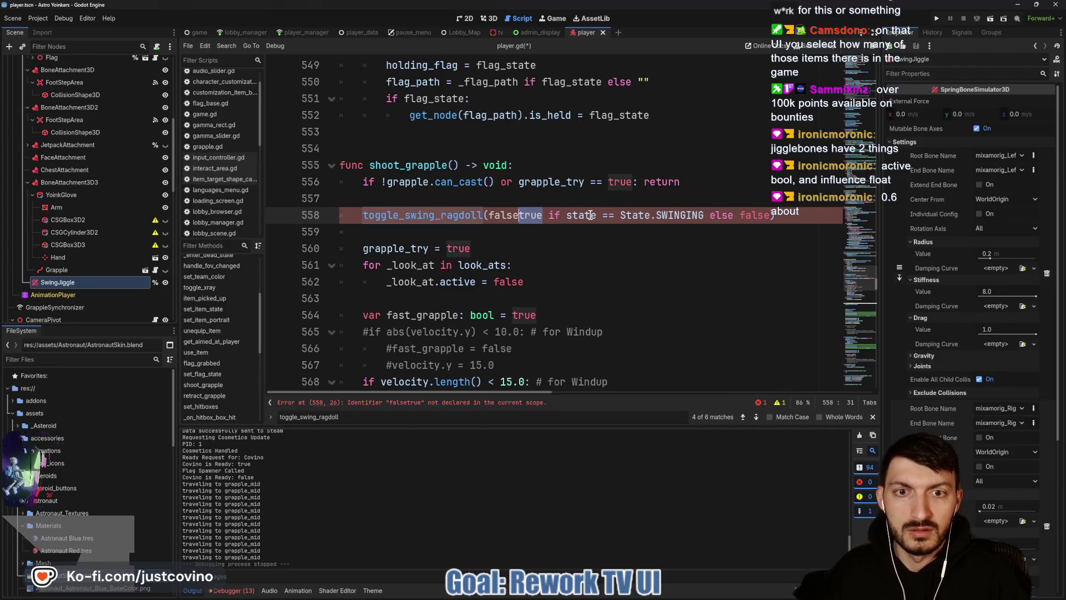
pyautogui.press('BackSpace')
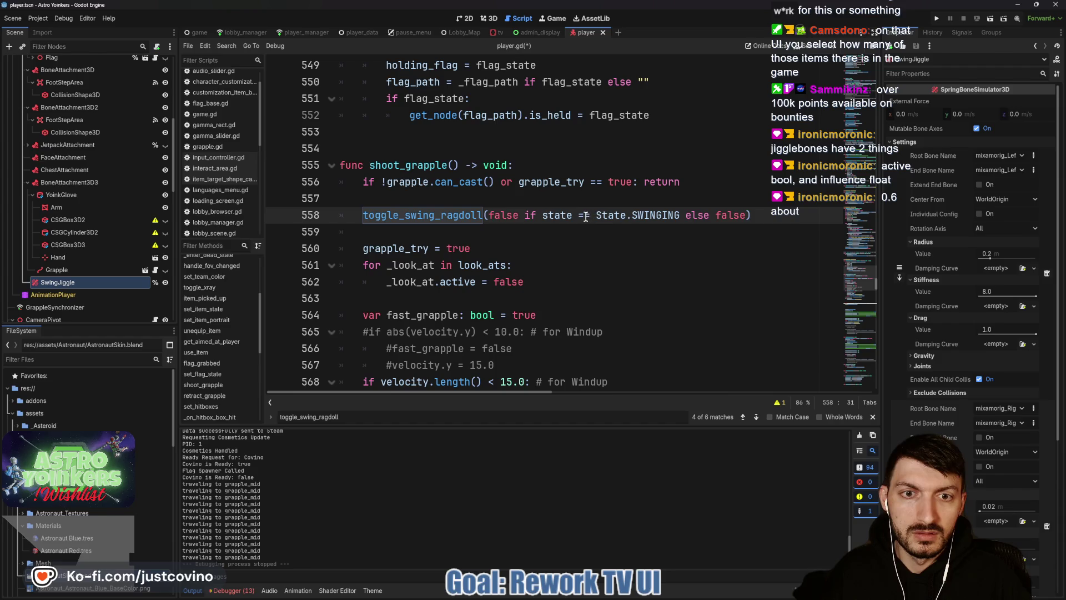
pyautogui.press('BackSpace')
pyautogui.write('!')
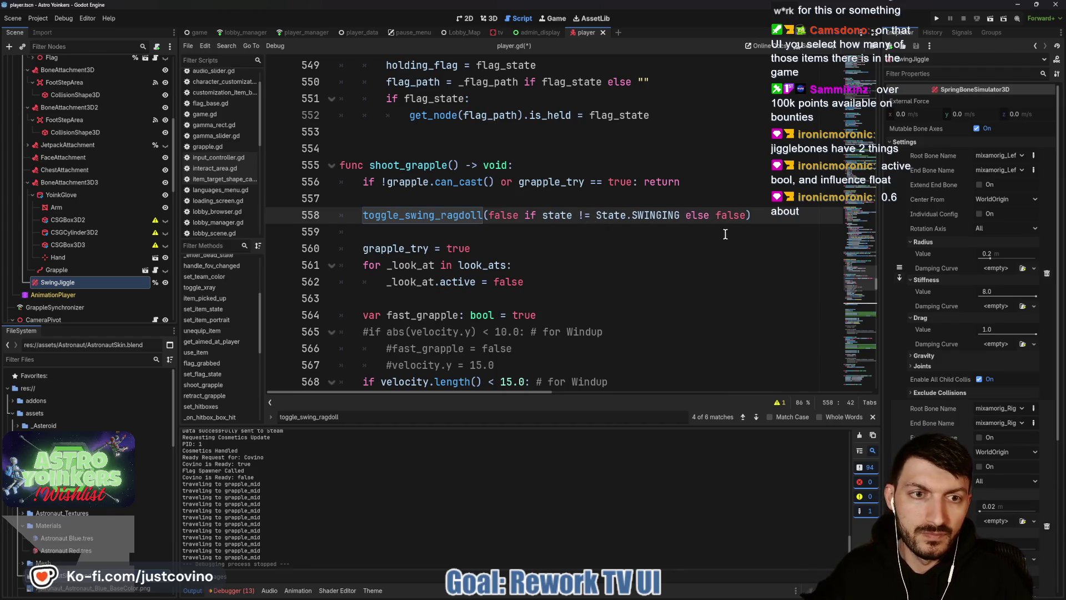
pyautogui.doubleClick(717, 215)
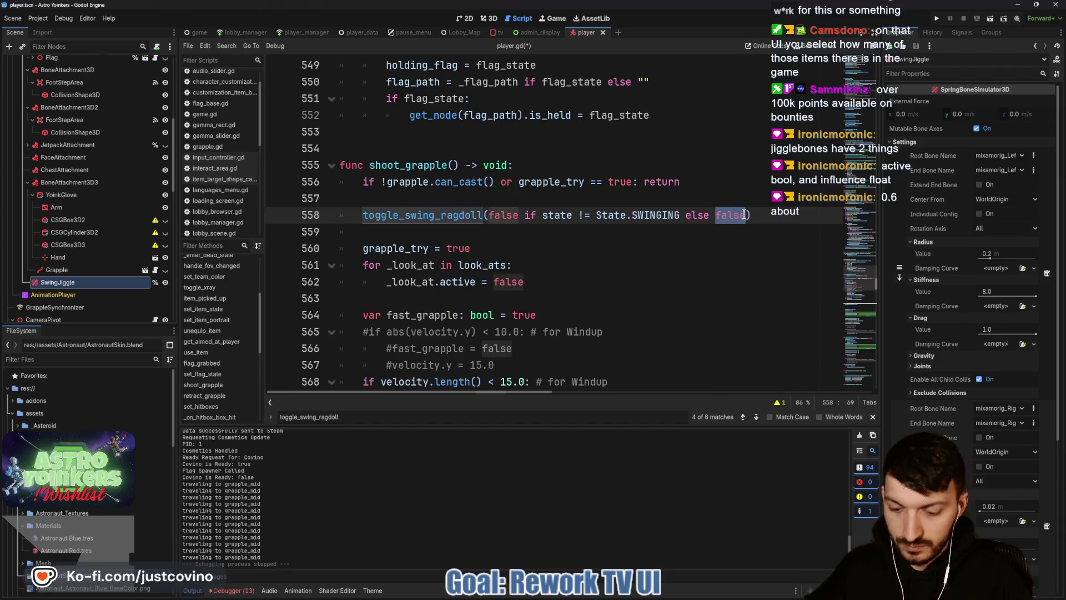
pyautogui.write('true')
pyautogui.hotkey('ctrl', 's')
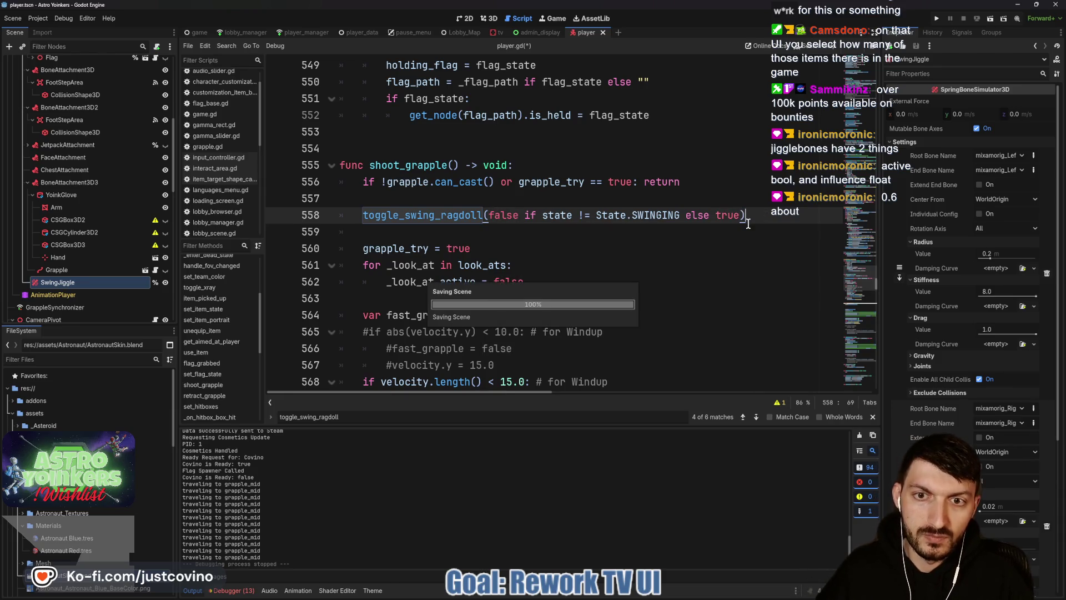
# Run Astro Yoinkers again and close the extra game instance window.
pyautogui.click(936, 19)
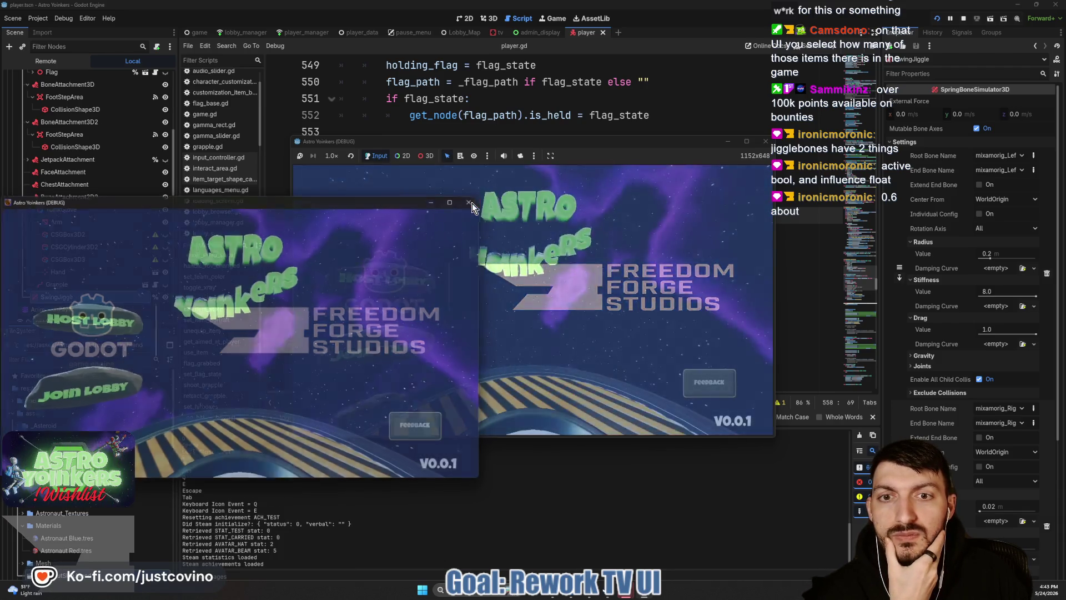
pyautogui.click(470, 202)
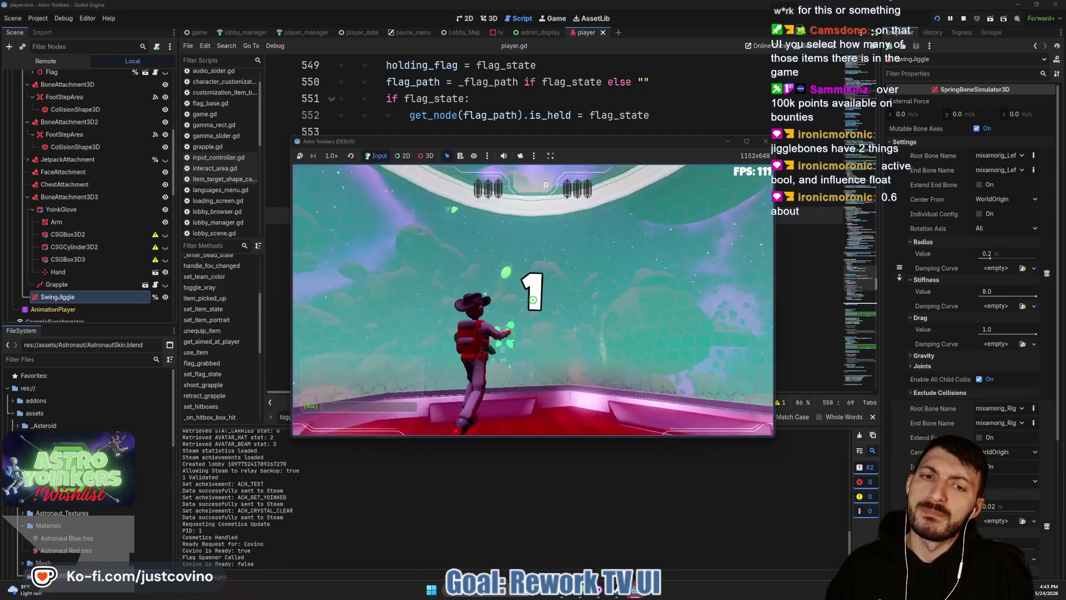
# Move forward and fire the grapple fifteen times among asteroids, then stop the game with F8.
pyautogui.press('w')
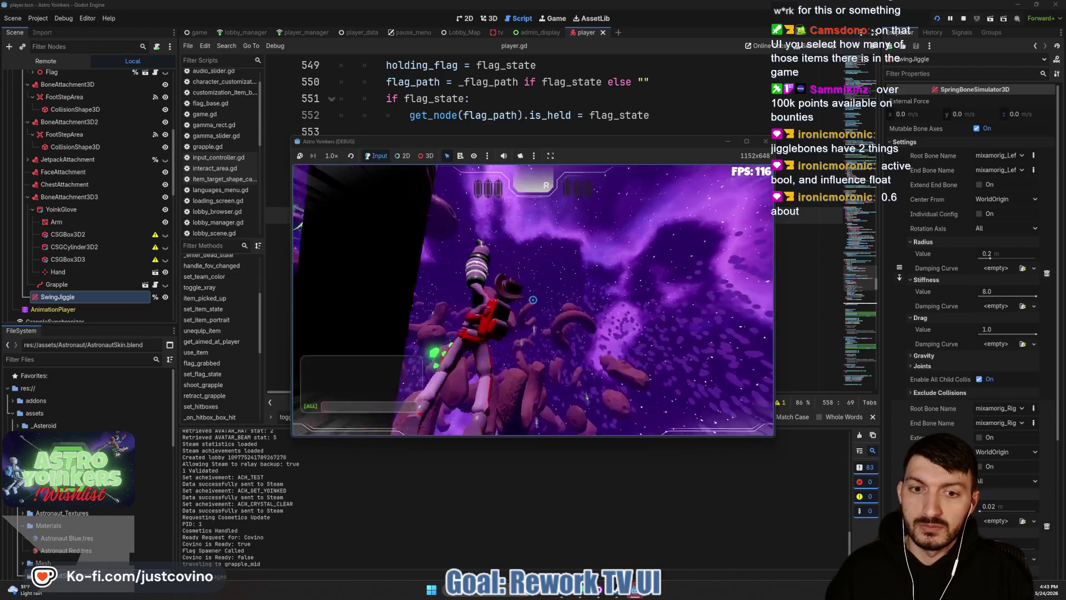
pyautogui.click(532, 299)
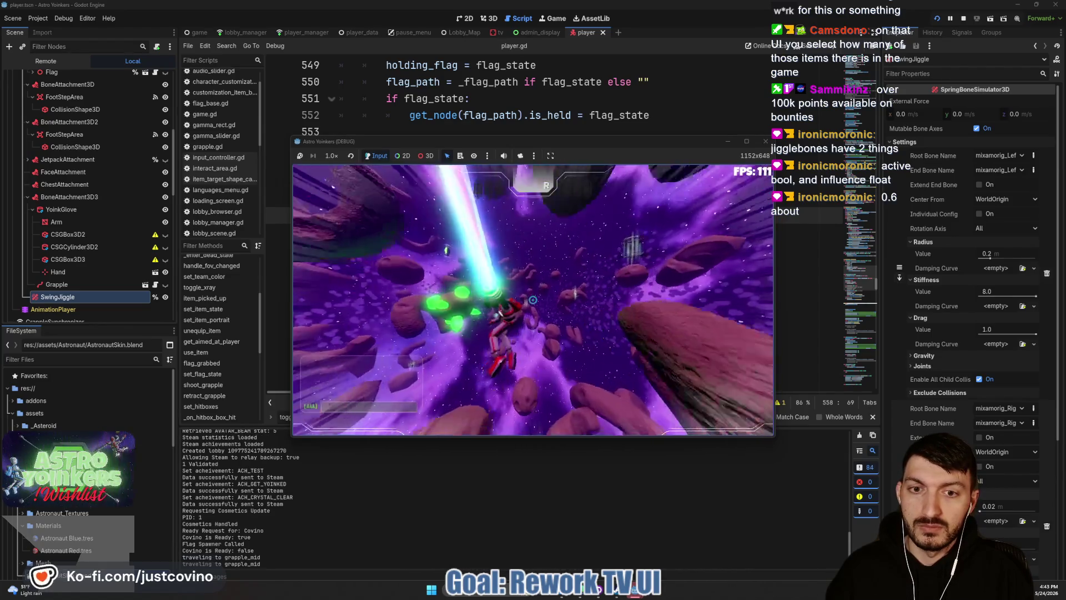
pyautogui.click(533, 299)
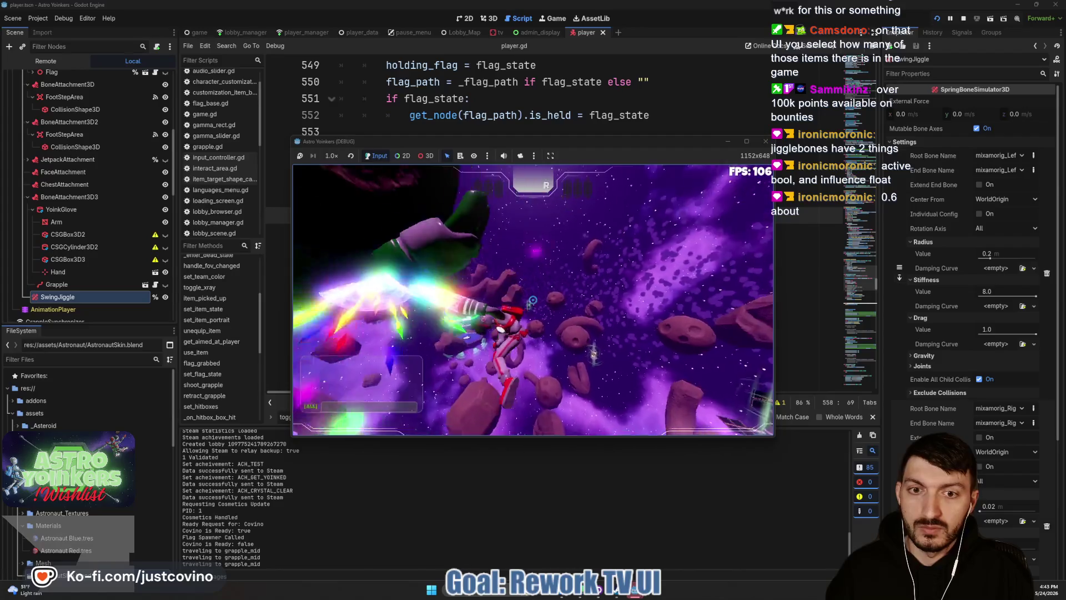
pyautogui.click(533, 299)
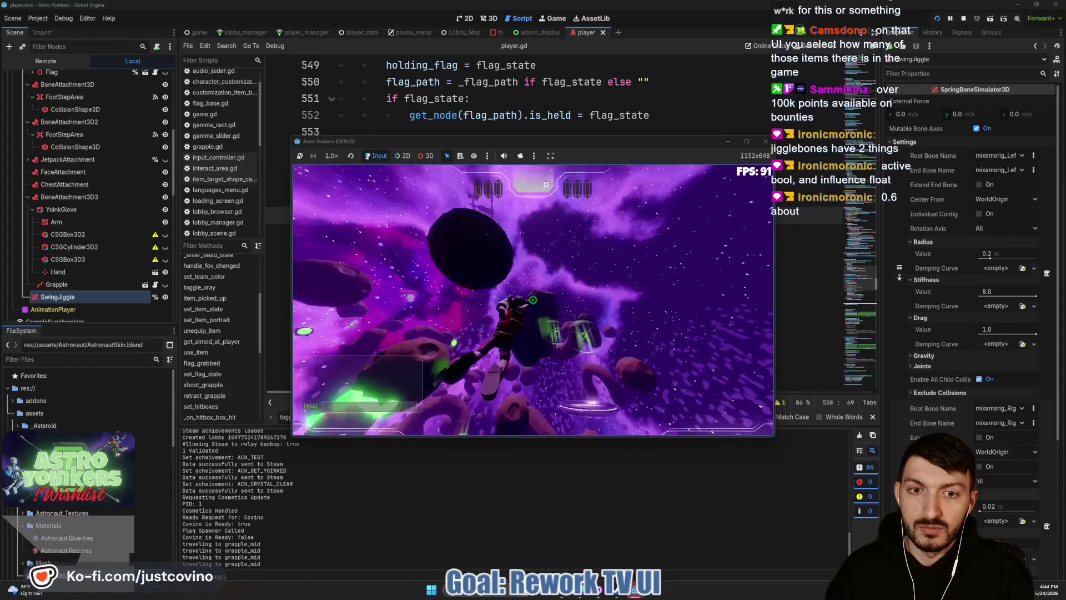
pyautogui.click(533, 299)
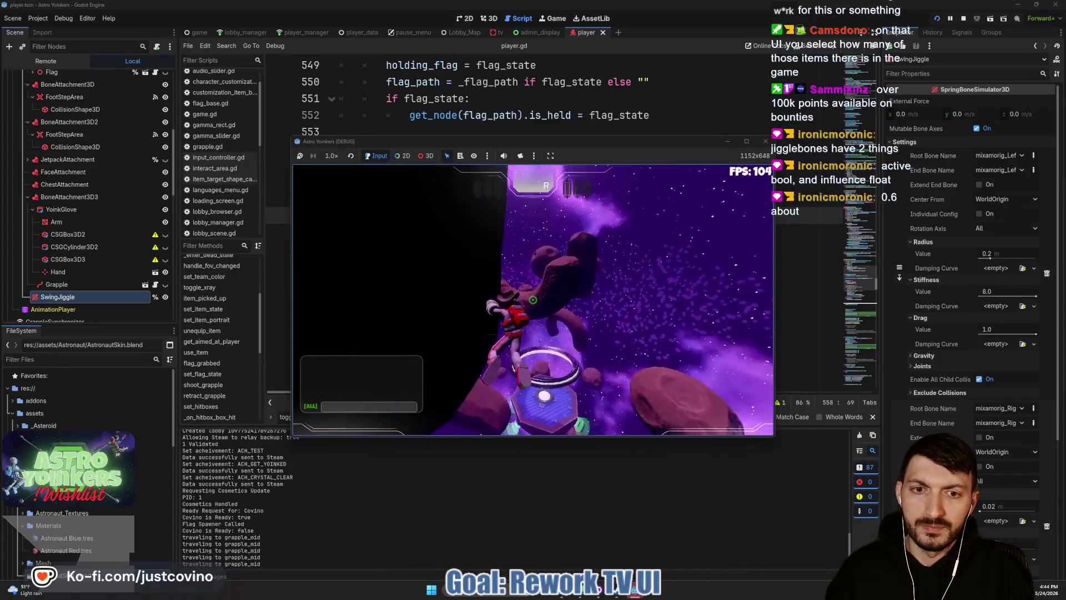
pyautogui.click(533, 300)
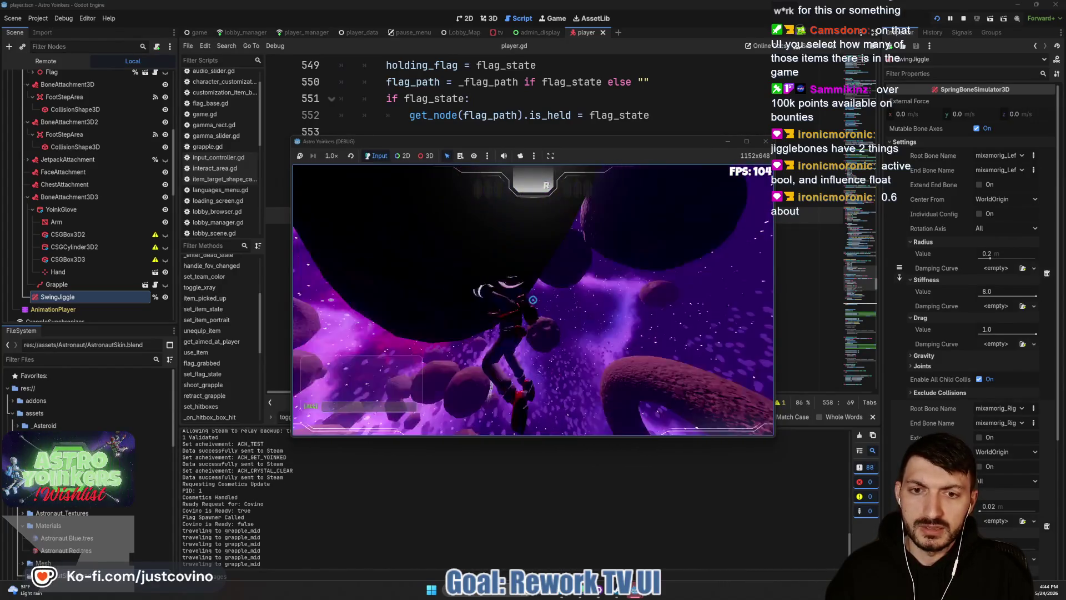
pyautogui.click(532, 300)
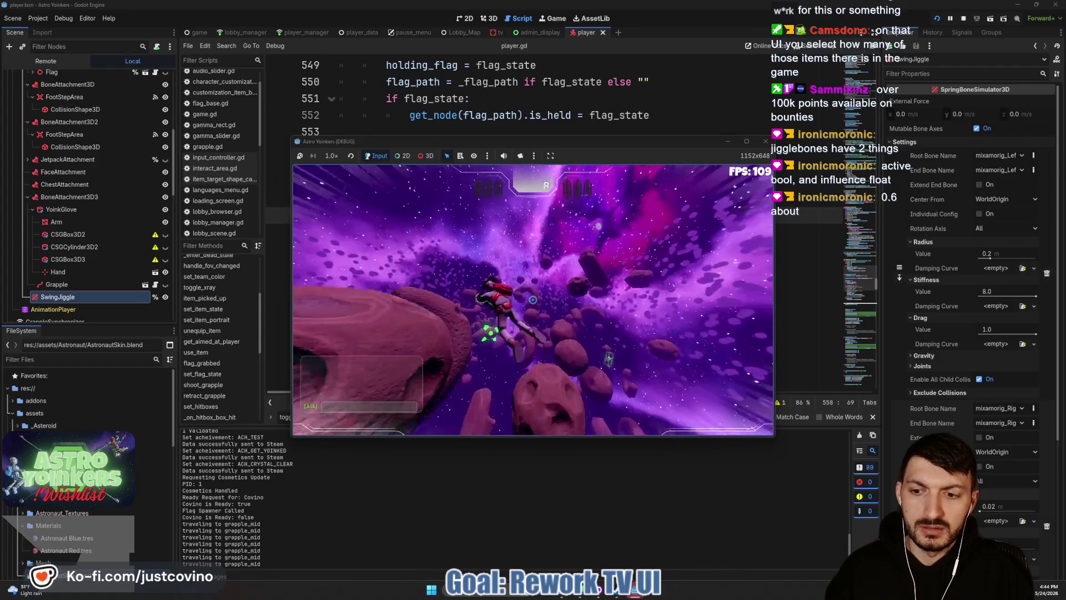
pyautogui.click(533, 299)
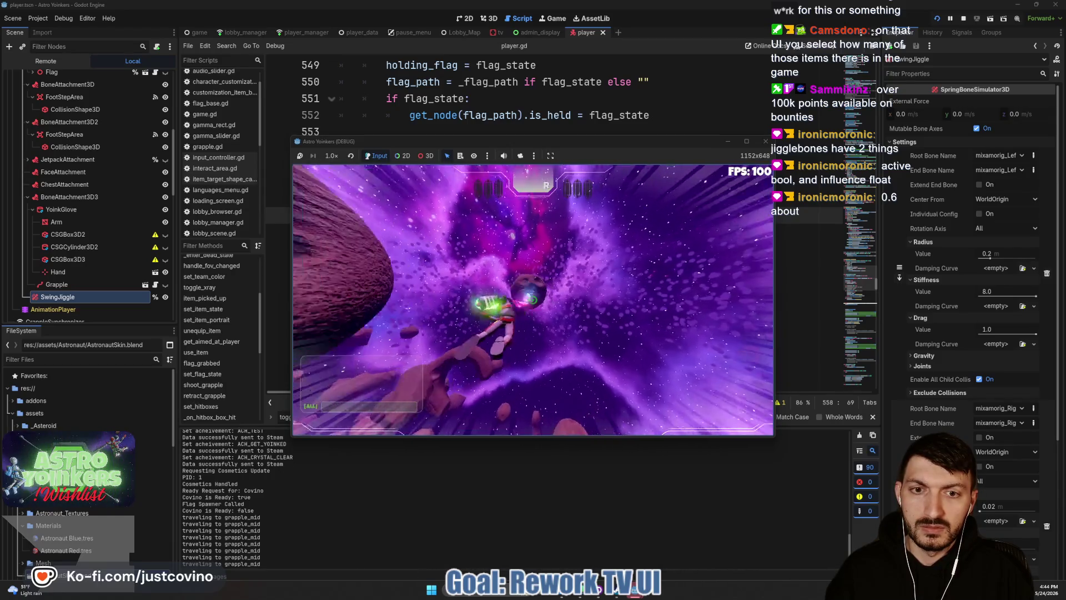
pyautogui.click(532, 299)
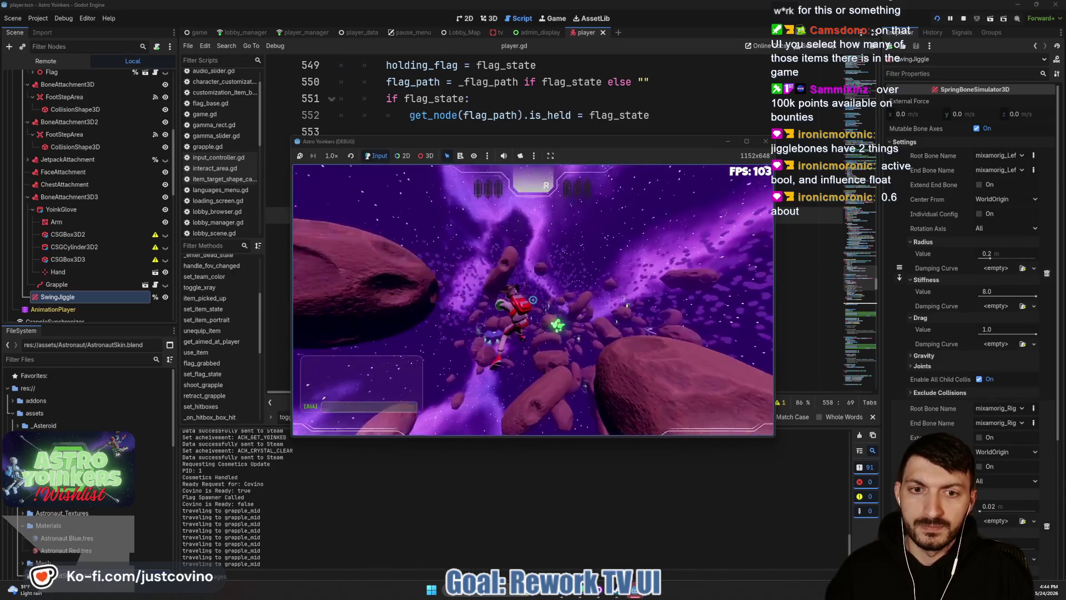
pyautogui.click(532, 299)
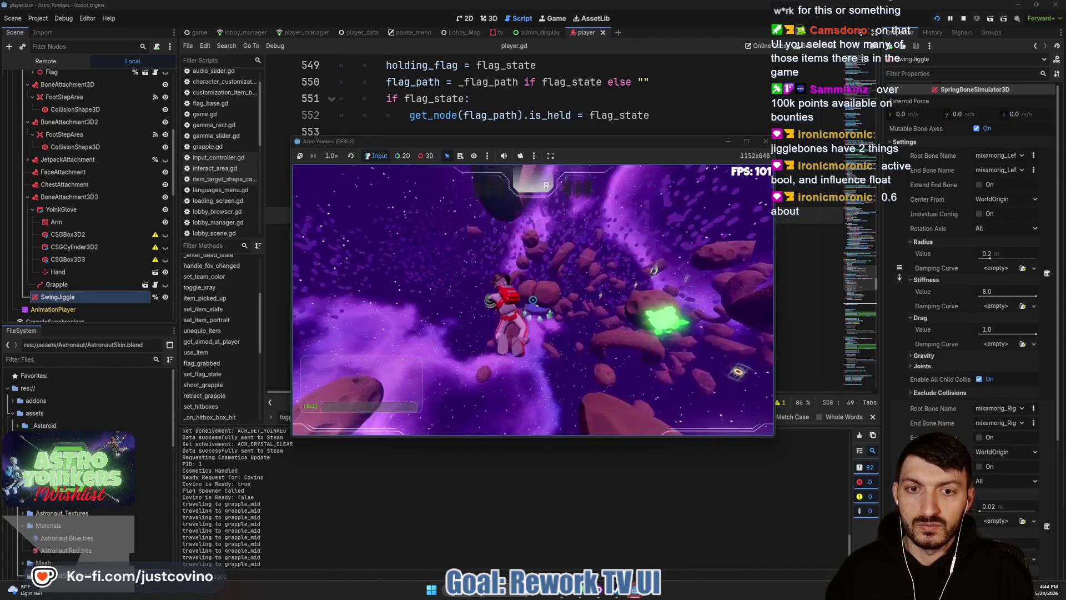
pyautogui.click(532, 300)
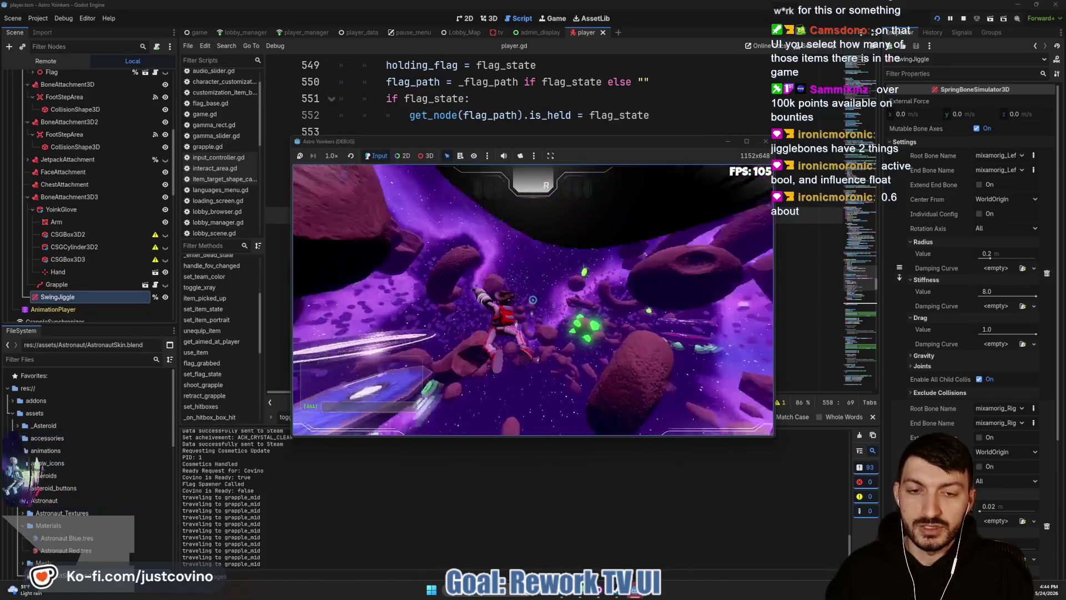
pyautogui.click(532, 299)
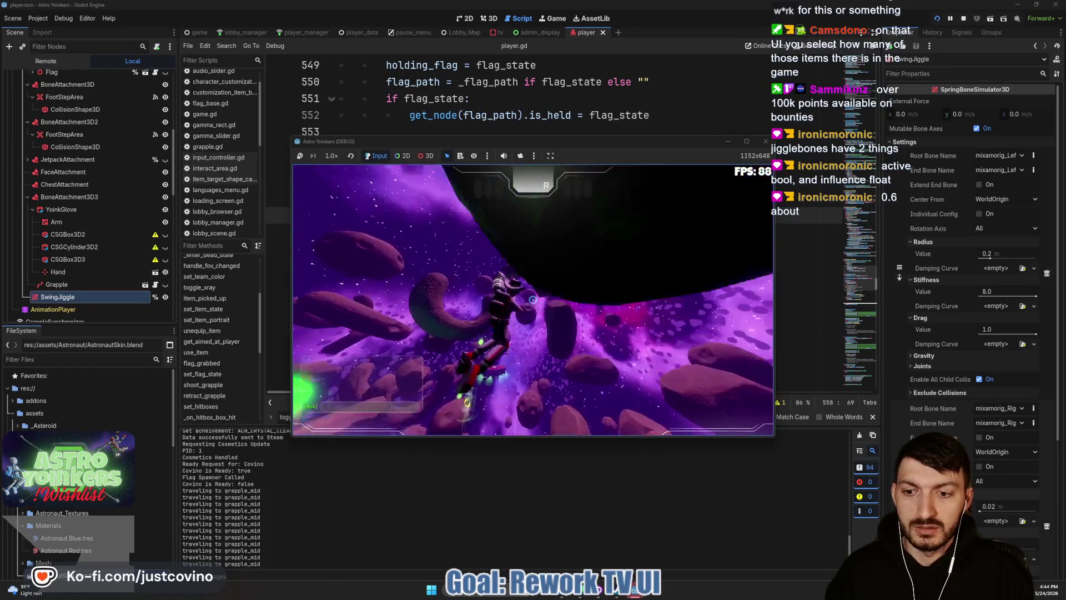
pyautogui.click(532, 300)
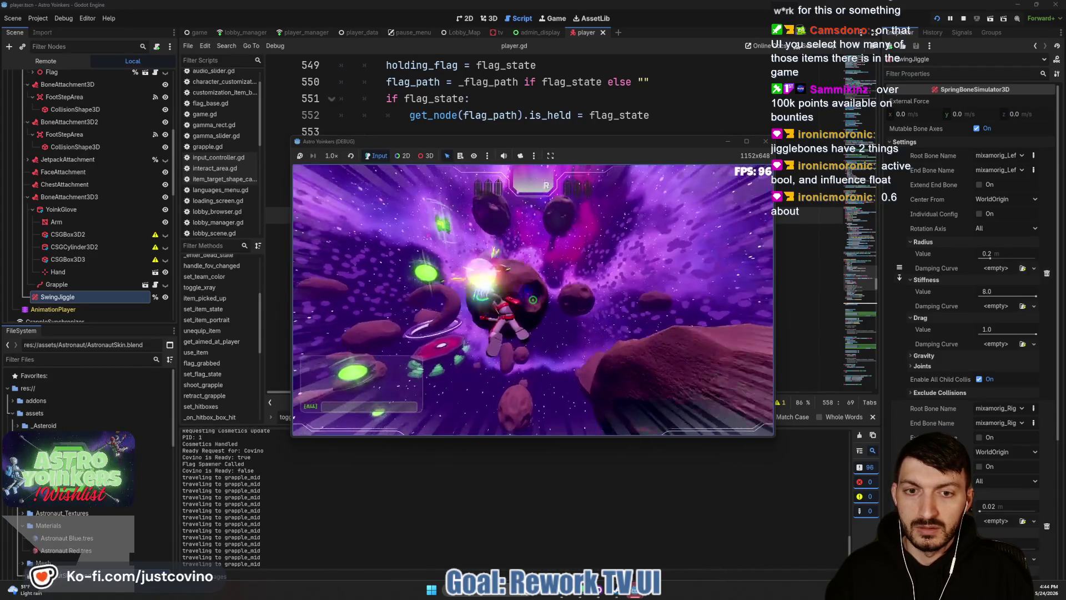
pyautogui.click(532, 300)
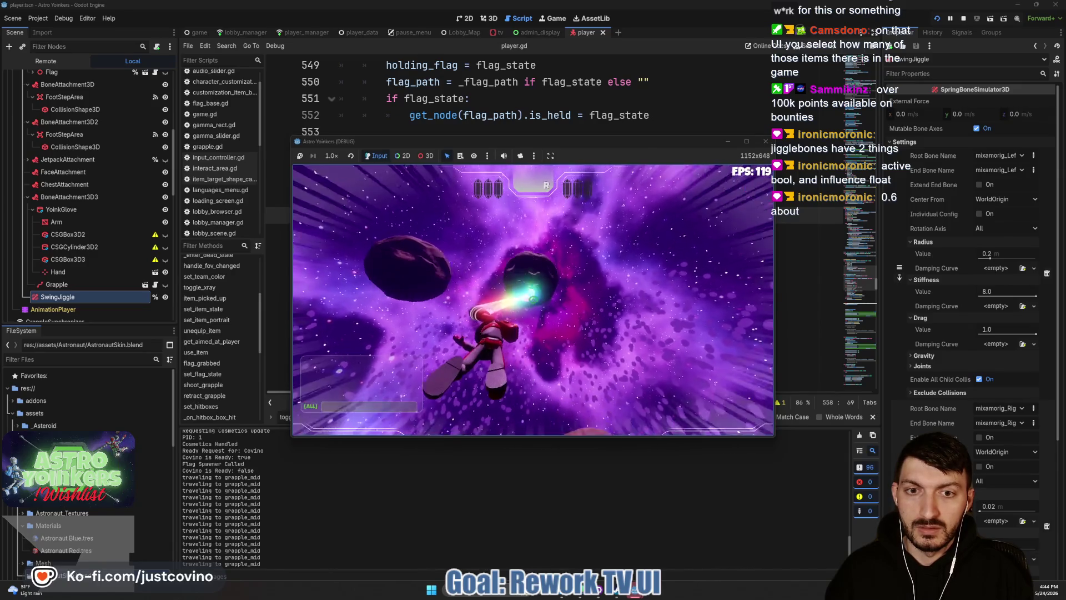
pyautogui.click(533, 299)
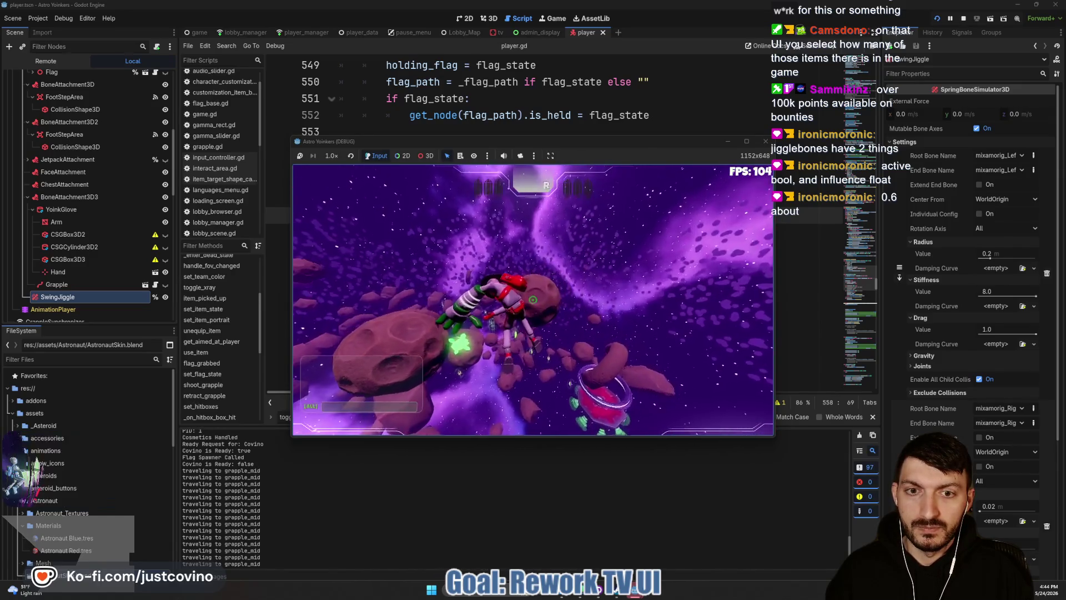
pyautogui.click(533, 300)
pyautogui.press('F8')
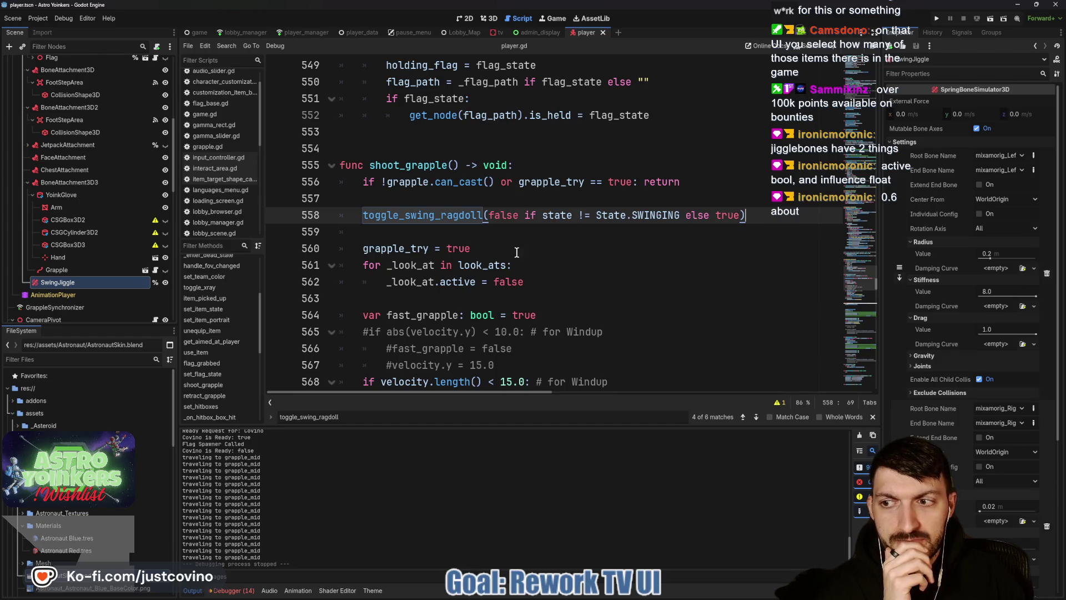
# Insert a blank line at line 626, after the commented look_at loop in retract_grapple.
pyautogui.scroll(-8, 417, 216)
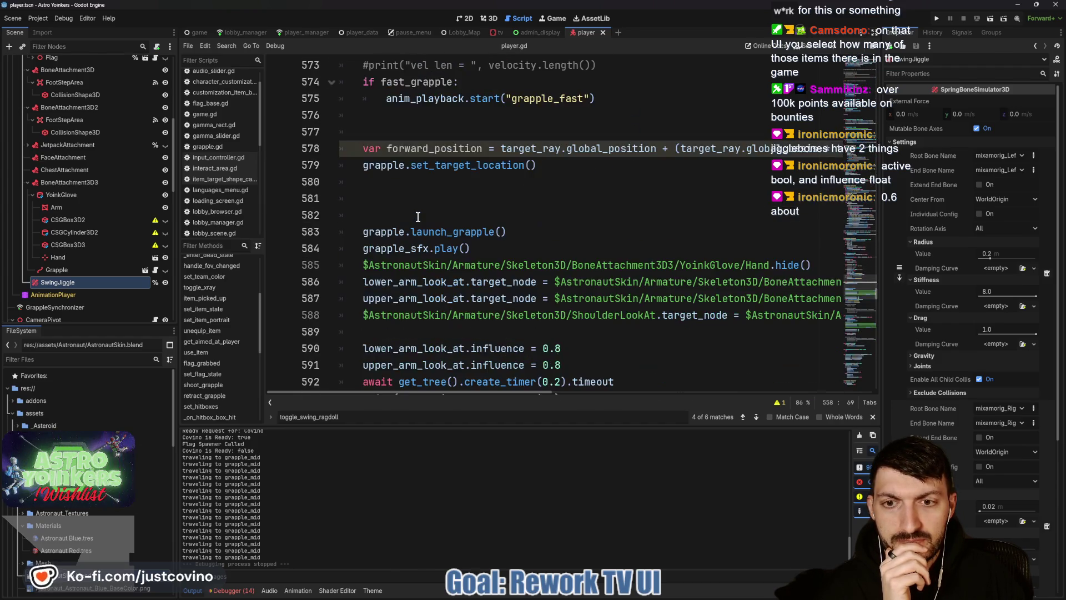
pyautogui.scroll(-10, 418, 216)
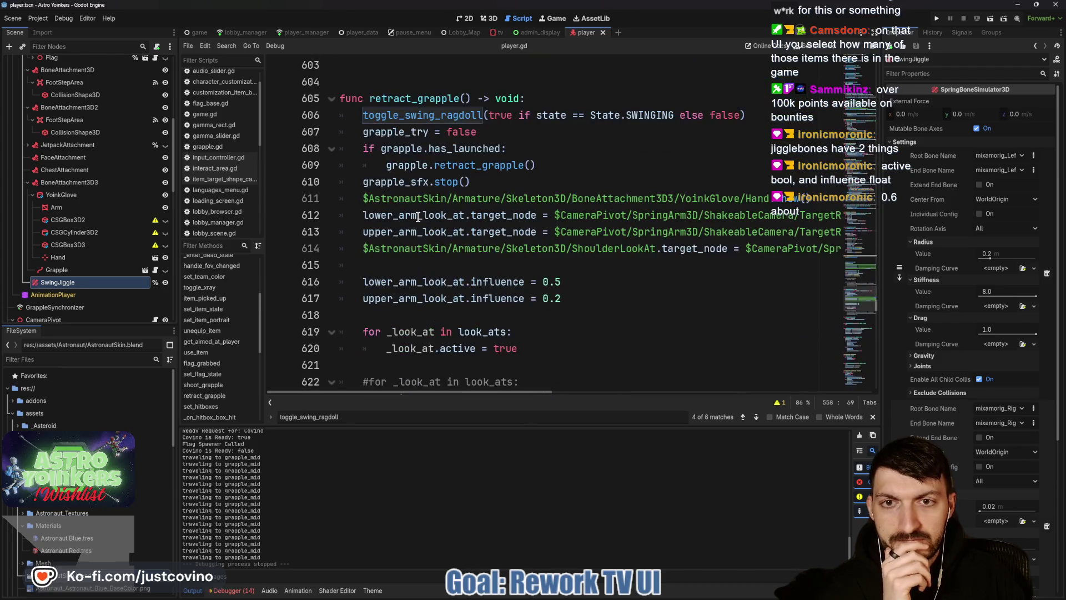
pyautogui.scroll(3, 417, 217)
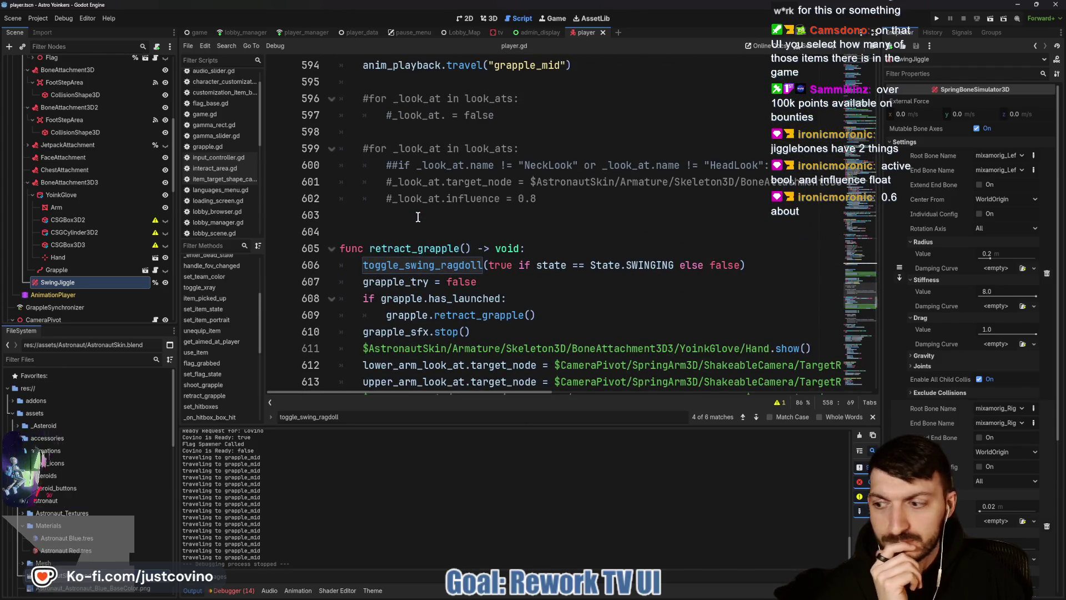
pyautogui.scroll(-2, 494, 250)
pyautogui.scroll(-1, 494, 250)
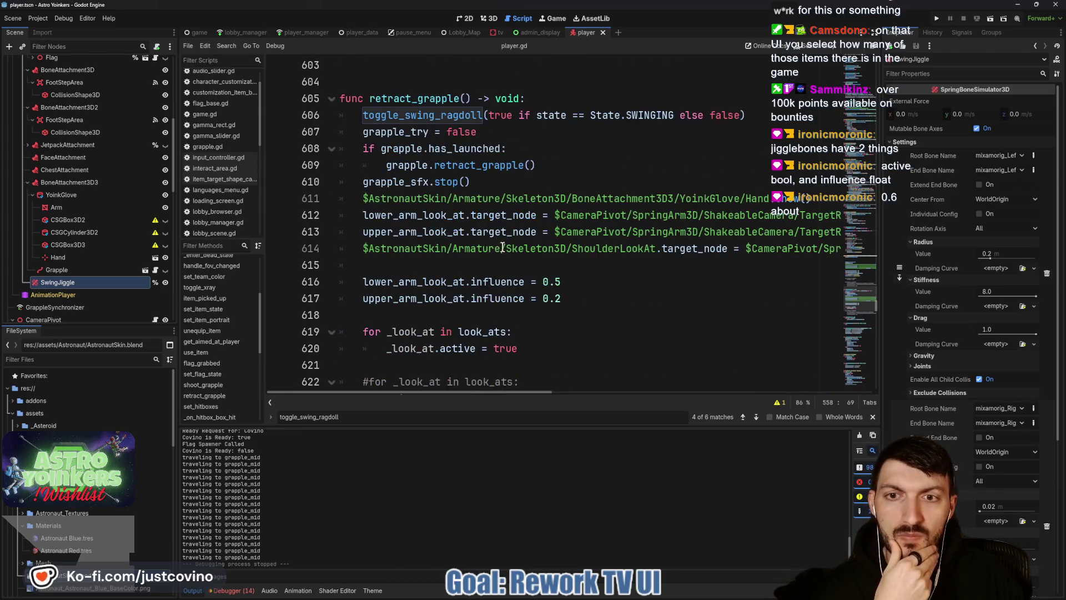
pyautogui.moveTo(509, 247)
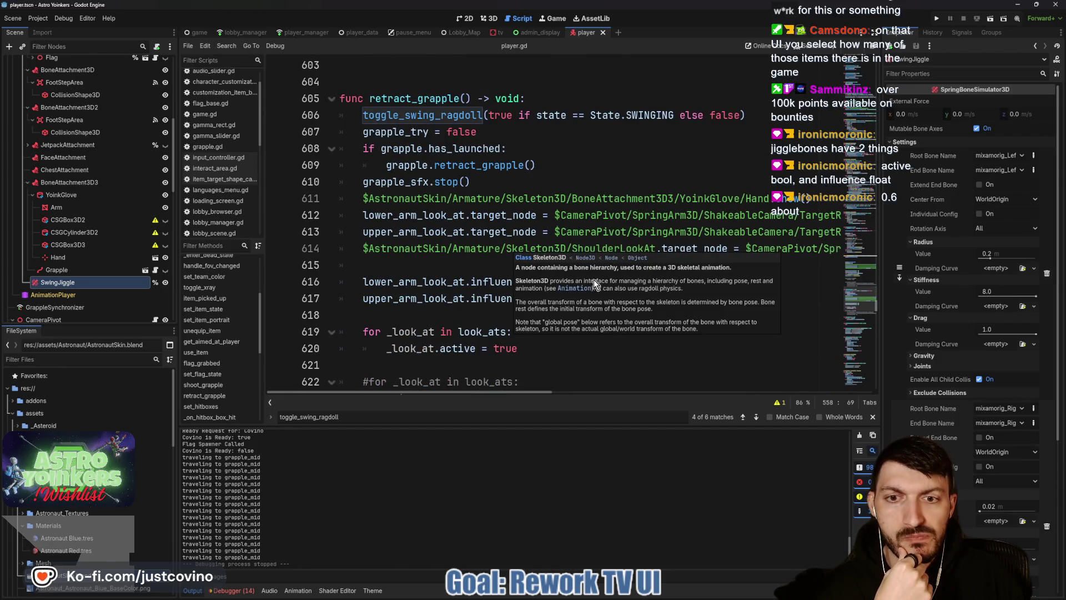
pyautogui.scroll(-3, 553, 263)
pyautogui.scroll(3, 552, 262)
pyautogui.scroll(-4, 552, 263)
pyautogui.click(423, 250)
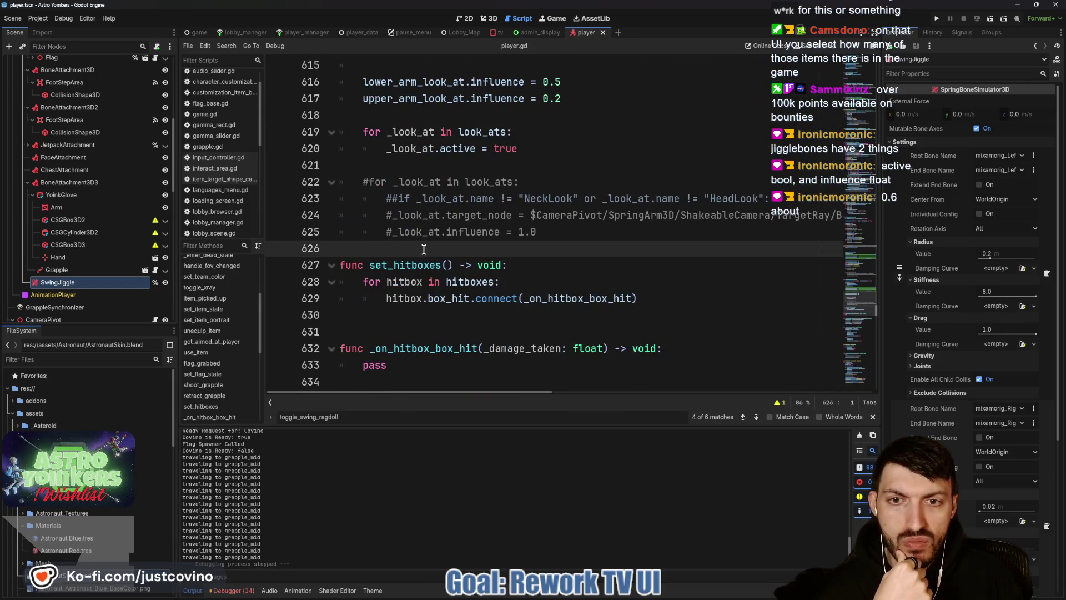
pyautogui.press('Return')
# Select the word 'travel' on line 594.
pyautogui.scroll(7, 472, 261)
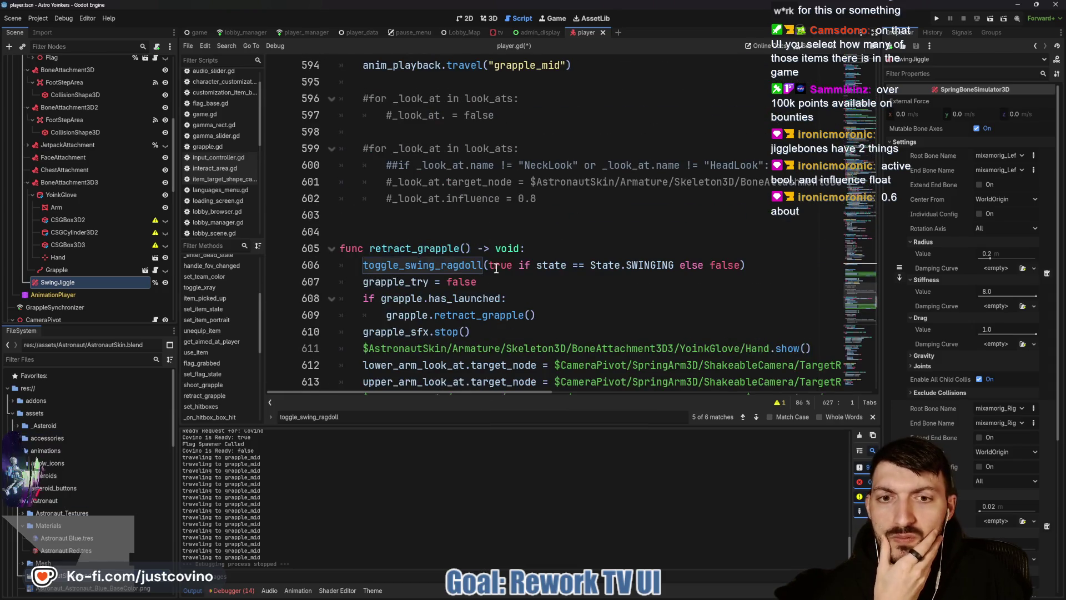
pyautogui.scroll(-4, 496, 268)
pyautogui.scroll(3, 584, 266)
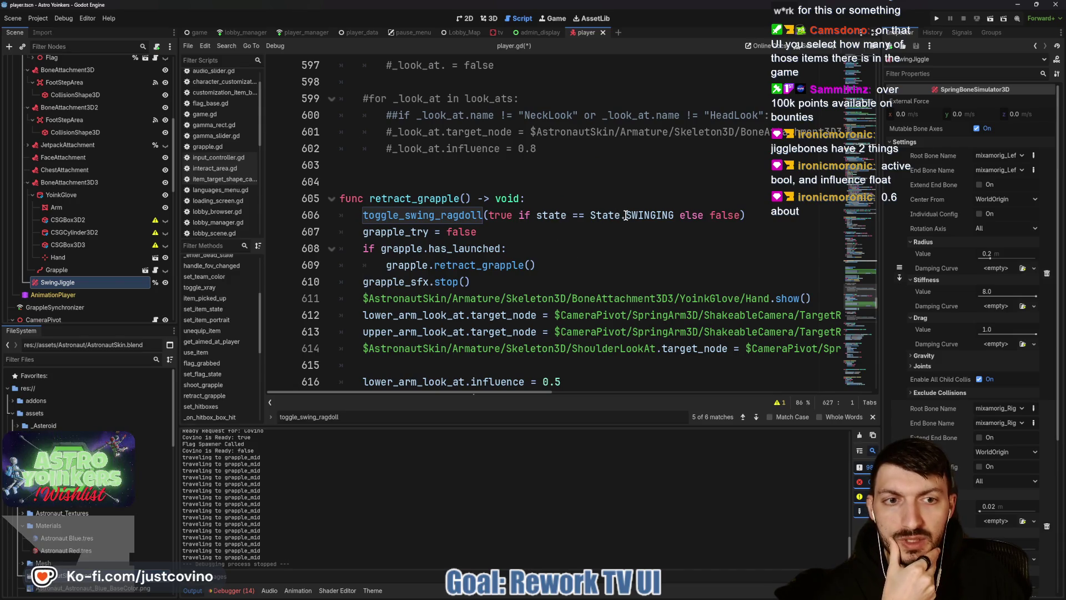
pyautogui.moveTo(626, 215)
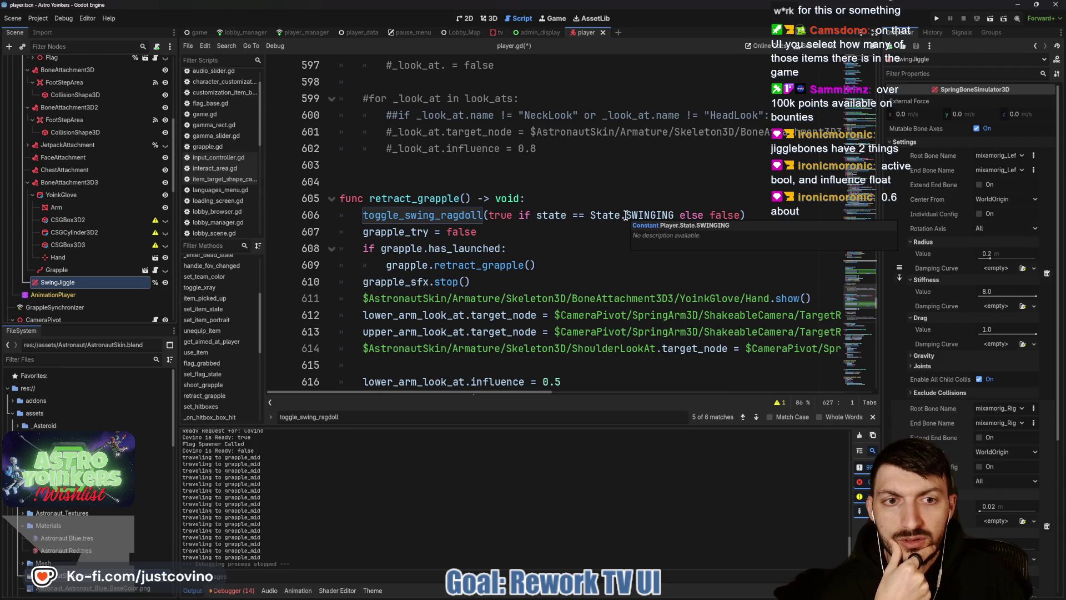
pyautogui.scroll(5, 610, 219)
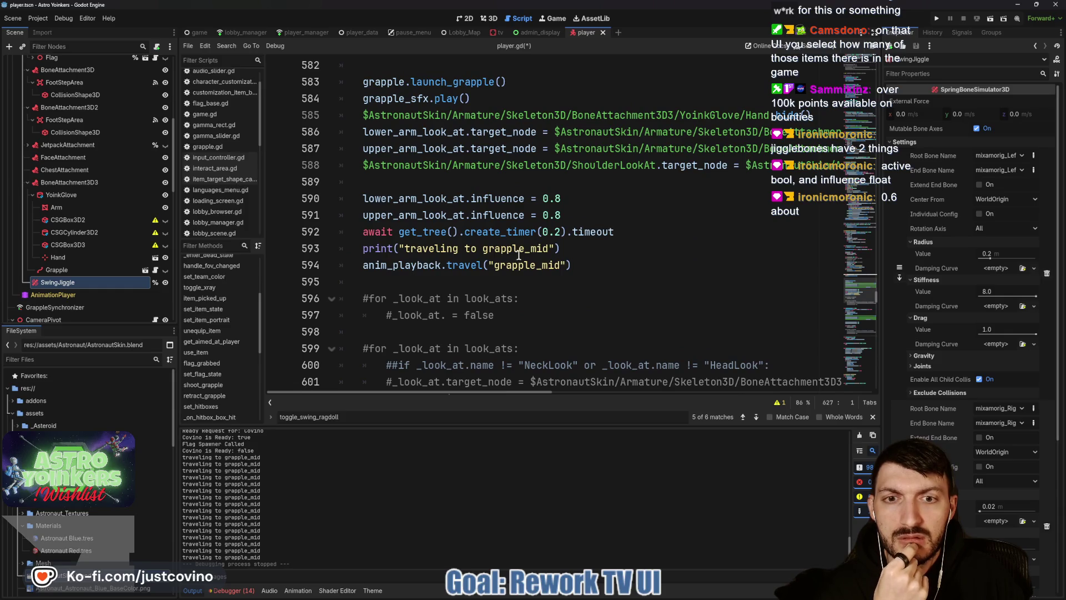
pyautogui.scroll(3, 533, 258)
pyautogui.scroll(-3, 533, 258)
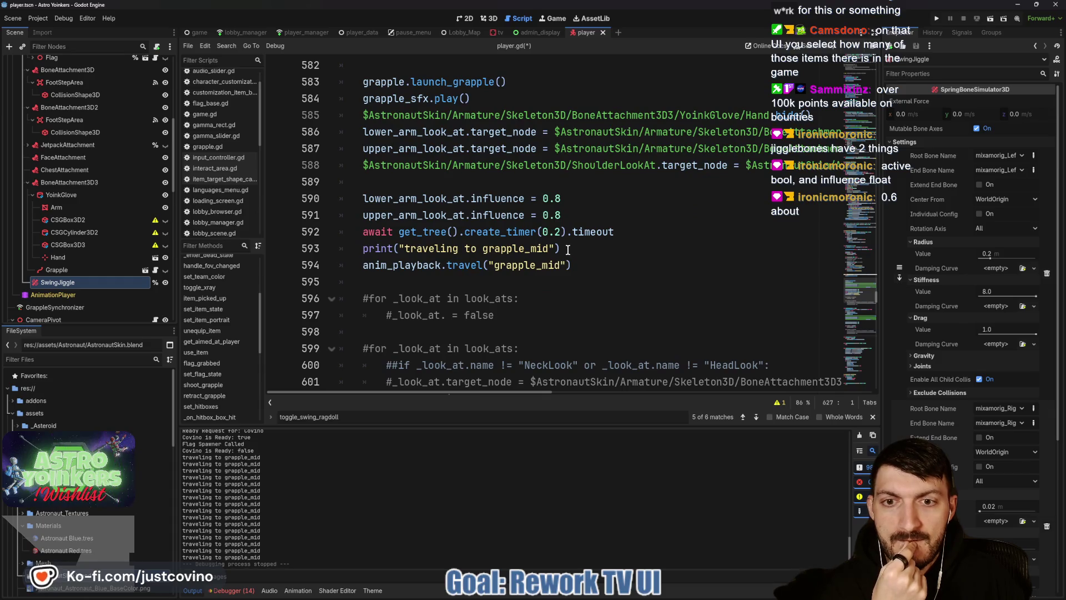
pyautogui.scroll(1, 510, 267)
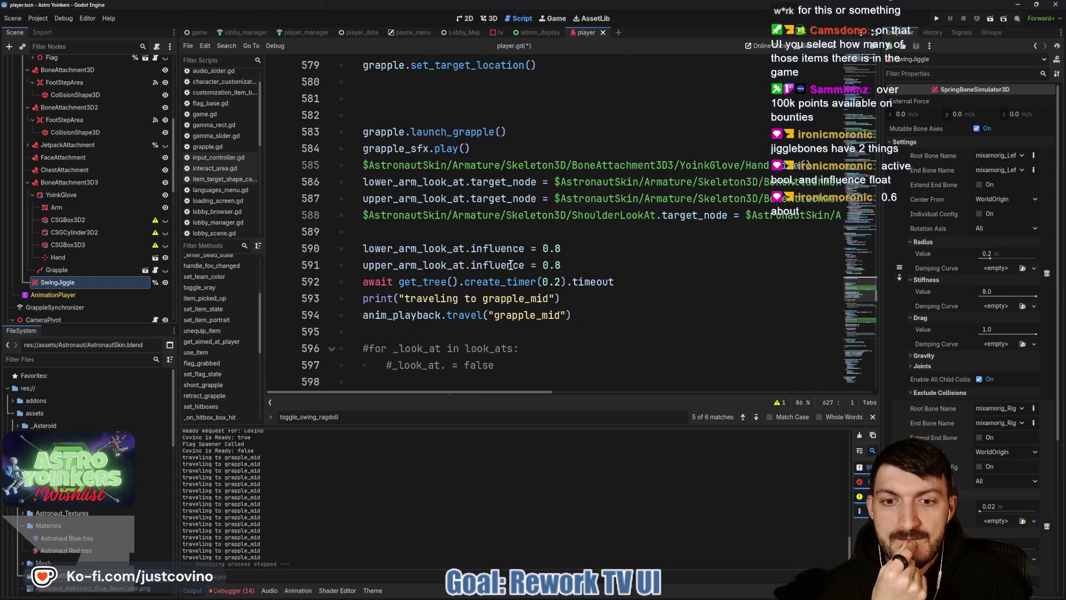
pyautogui.scroll(-1, 481, 285)
pyautogui.doubleClick(470, 267)
# Select the whole toggle_swing_ragdoll line in shoot_grapple.
pyautogui.scroll(5, 549, 268)
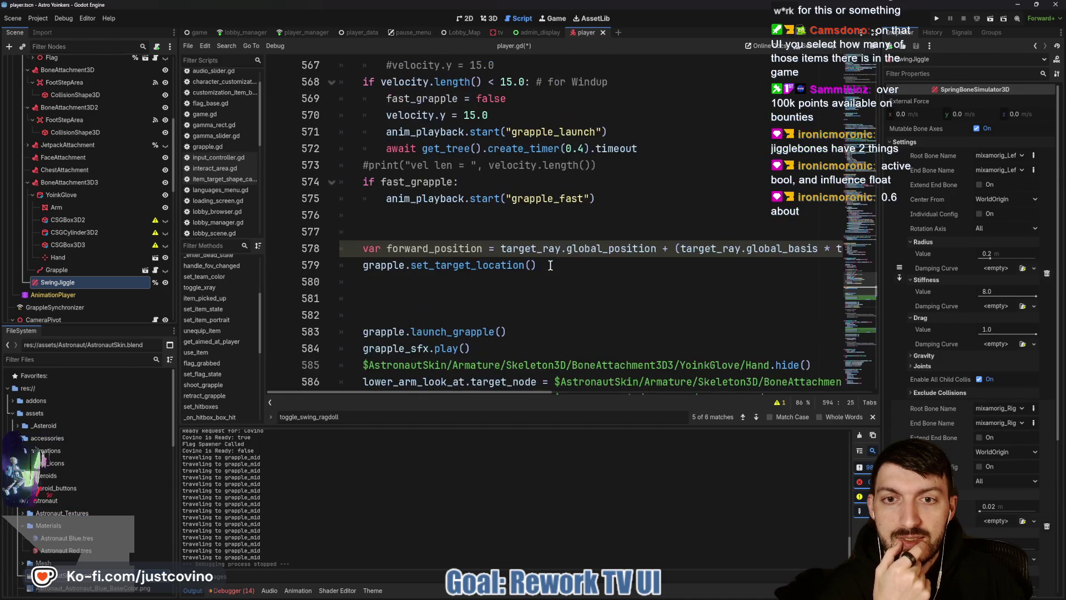
pyautogui.scroll(-3, 548, 268)
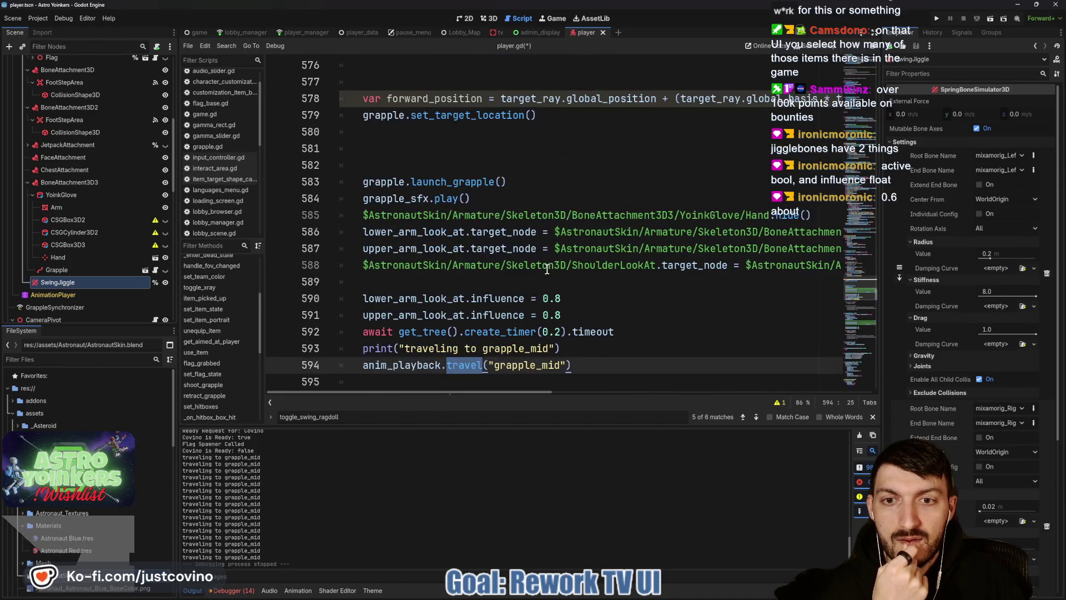
pyautogui.scroll(2, 540, 263)
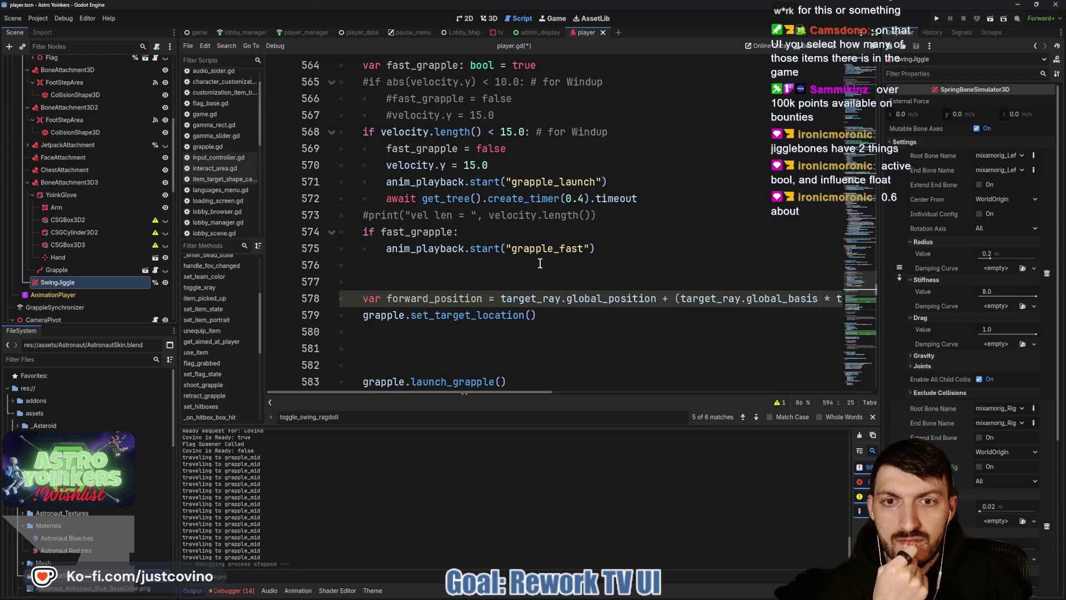
pyautogui.scroll(4, 539, 263)
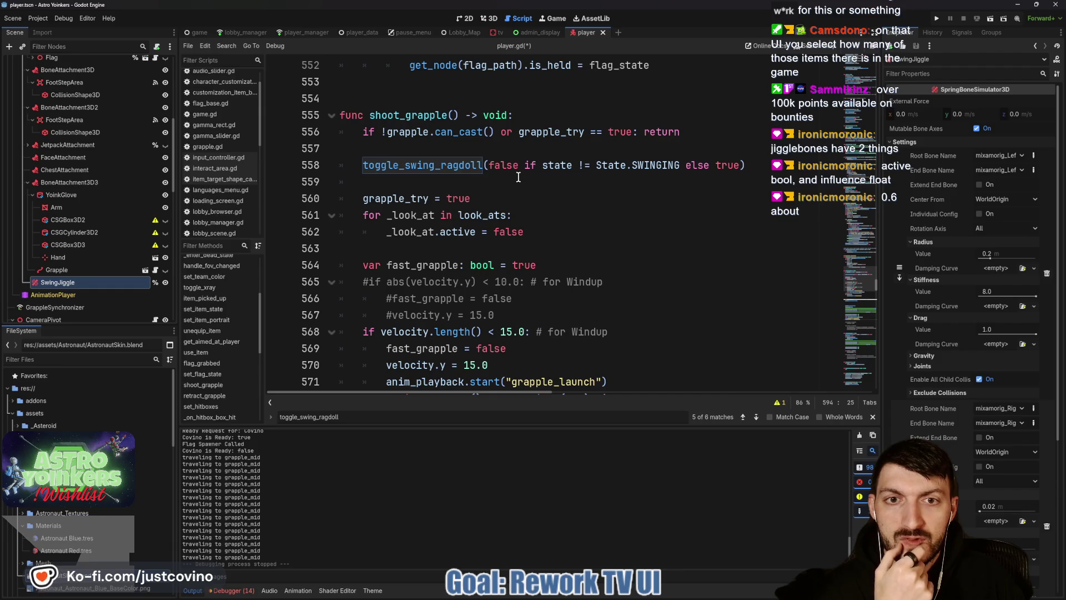
pyautogui.scroll(-5, 517, 177)
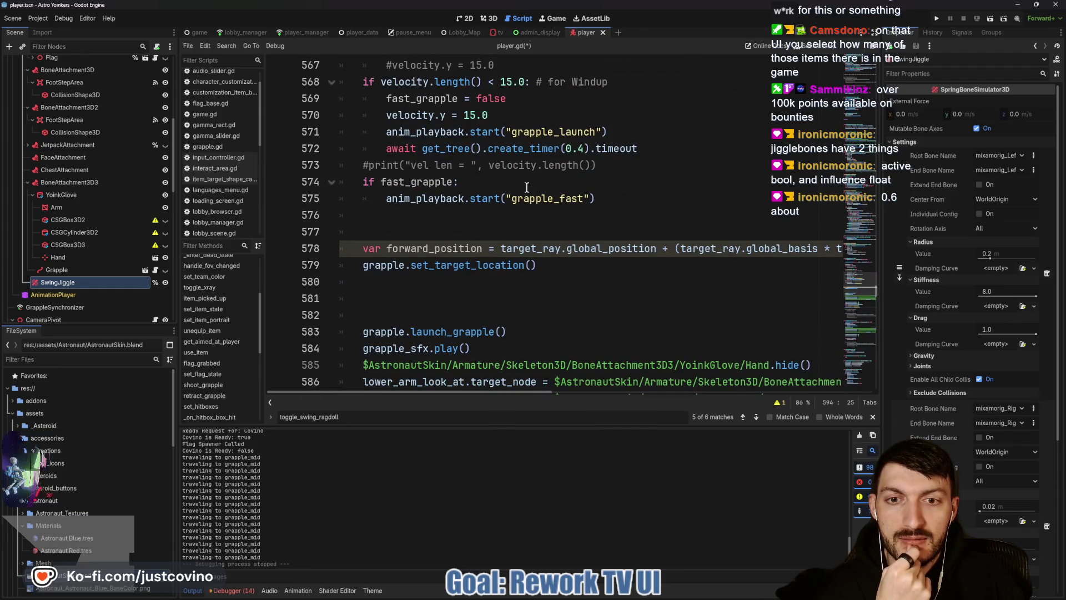
pyautogui.scroll(3, 534, 198)
pyautogui.scroll(1, 533, 199)
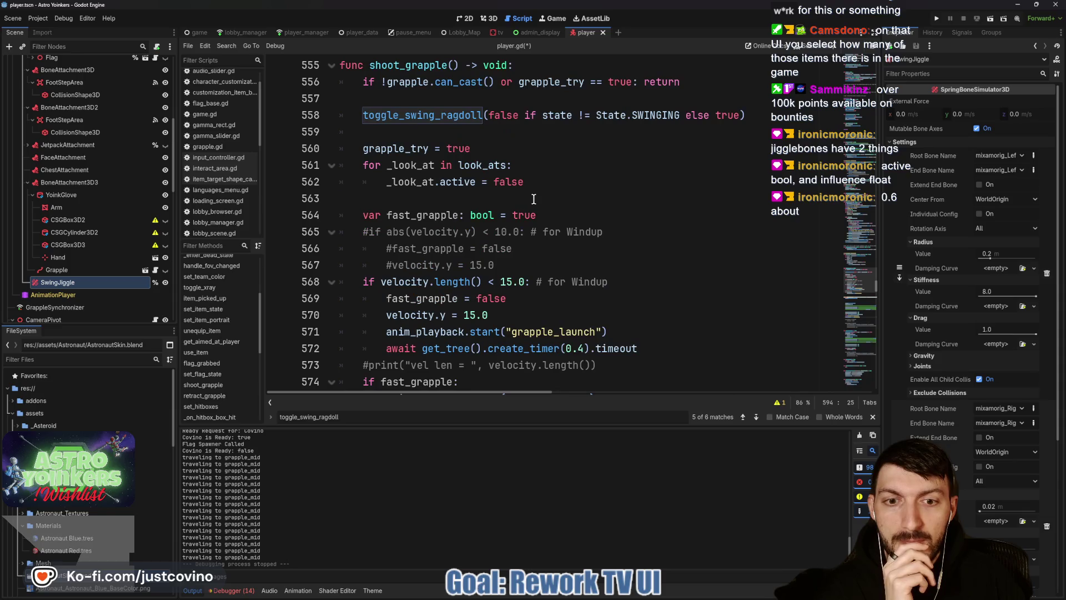
pyautogui.scroll(-2, 533, 199)
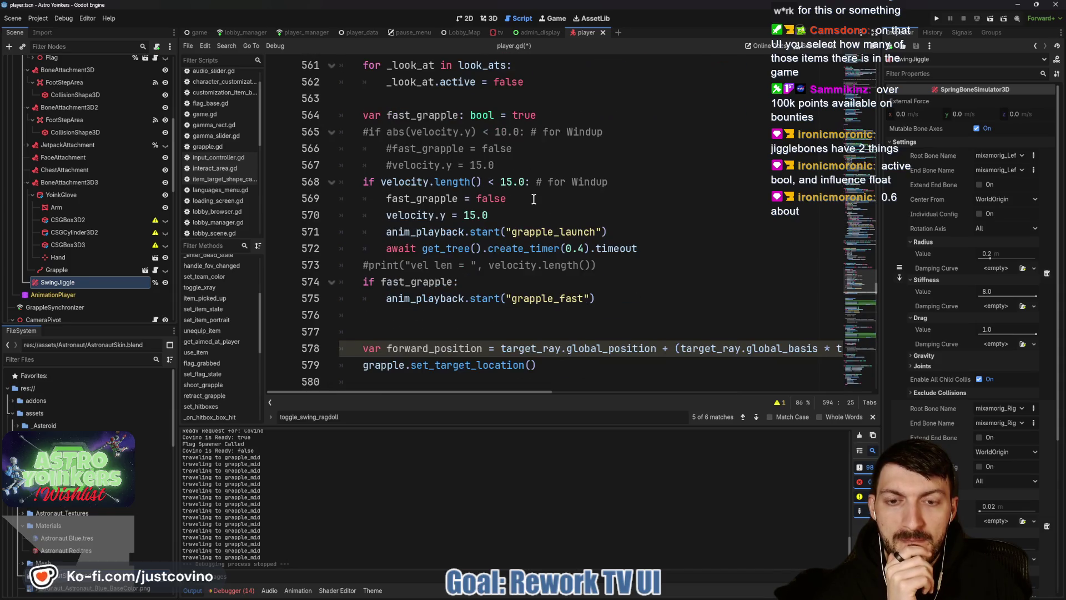
pyautogui.scroll(5, 533, 199)
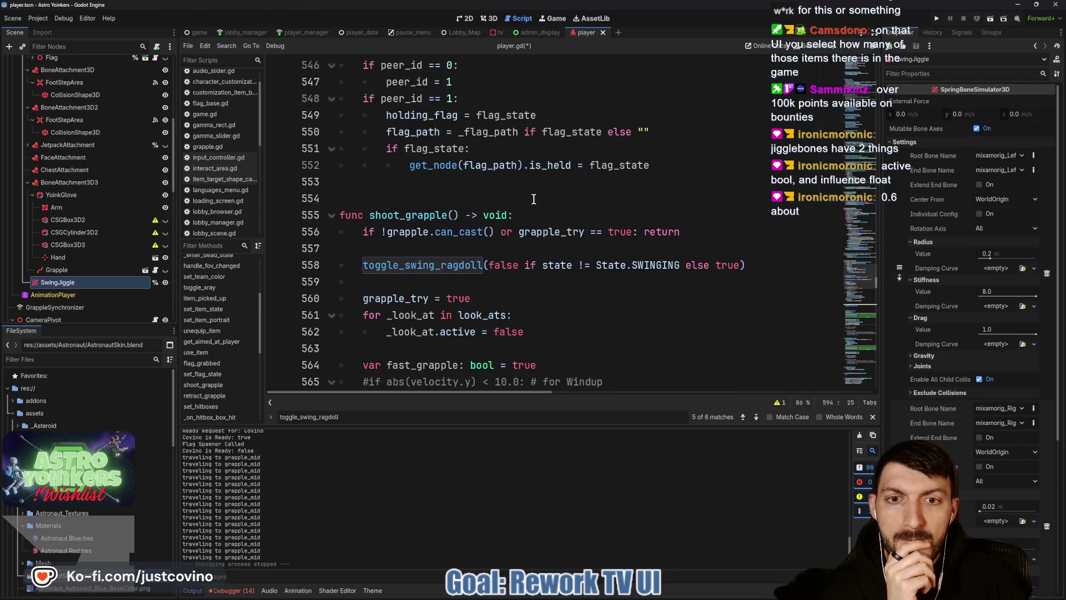
pyautogui.scroll(-1, 434, 239)
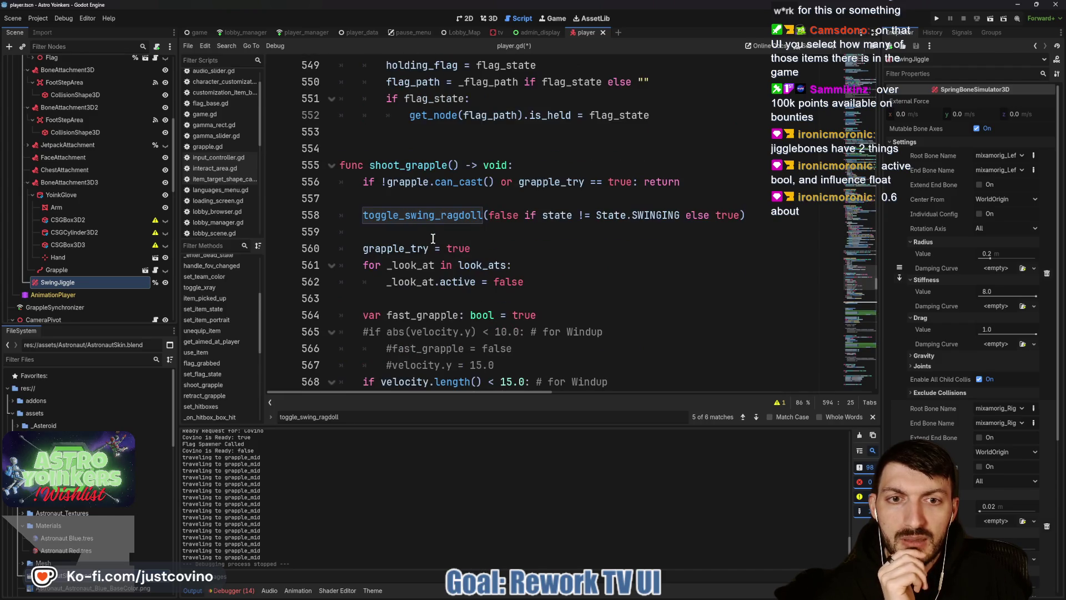
pyautogui.scroll(-1, 435, 226)
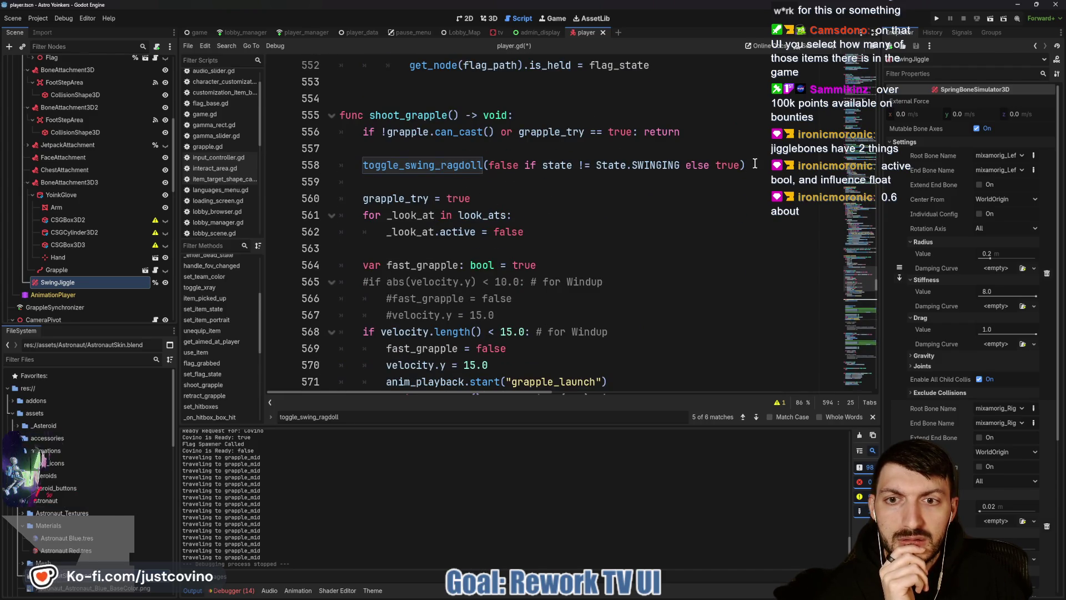
pyautogui.moveTo(744, 165); pyautogui.dragTo(340, 166)
pyautogui.hotkey('ctrl', 'c')
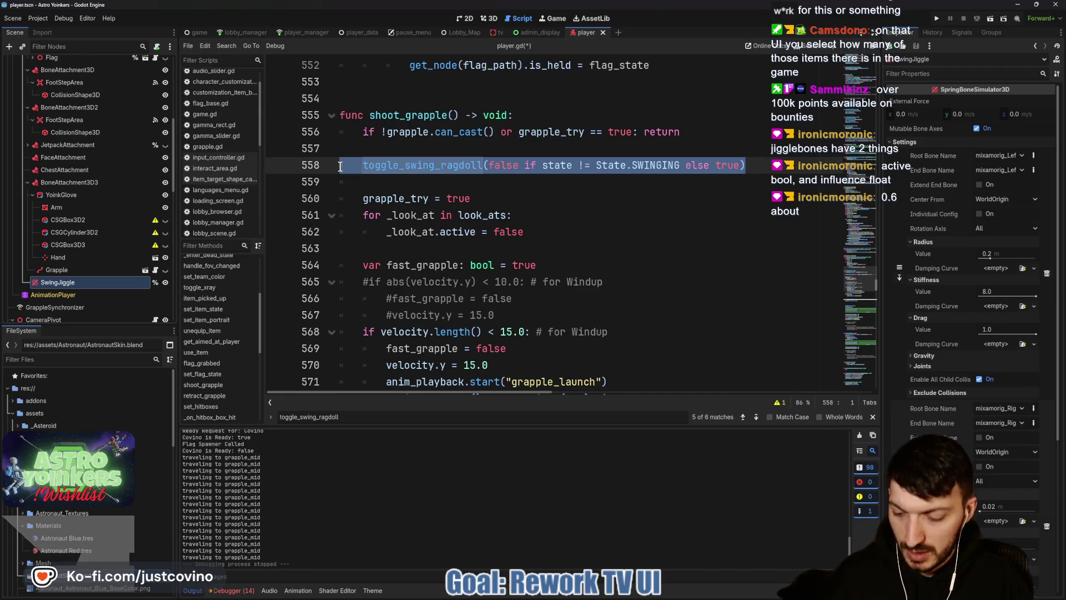
# Delete the selected toggle_swing_ragdoll line from the start of shoot_grapple.
pyautogui.press('BackSpace')
pyautogui.press('BackSpace')
pyautogui.press('BackSpace')
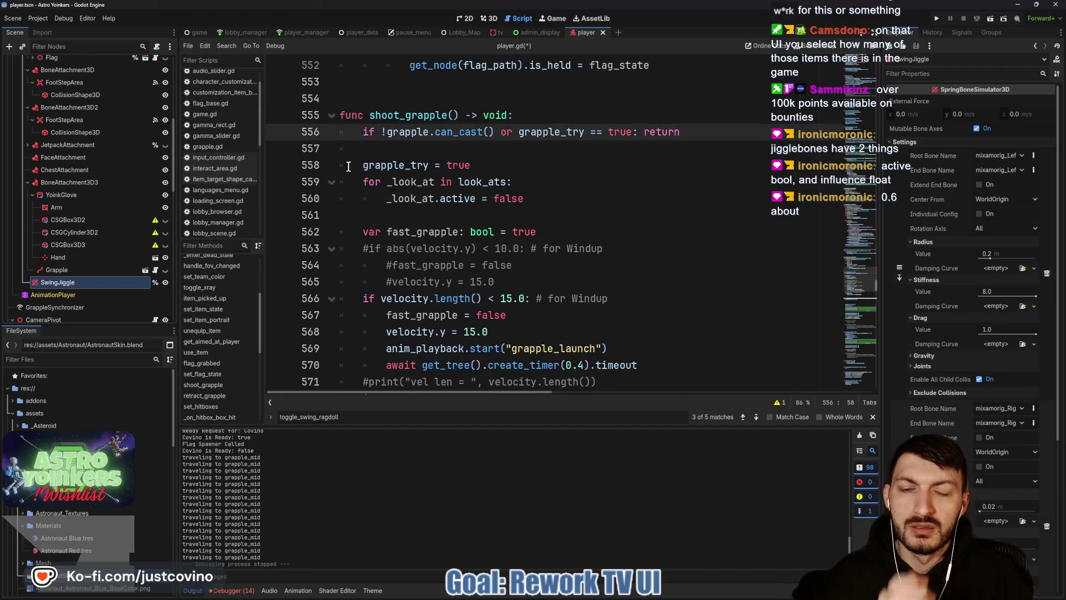
pyautogui.scroll(-1, 483, 180)
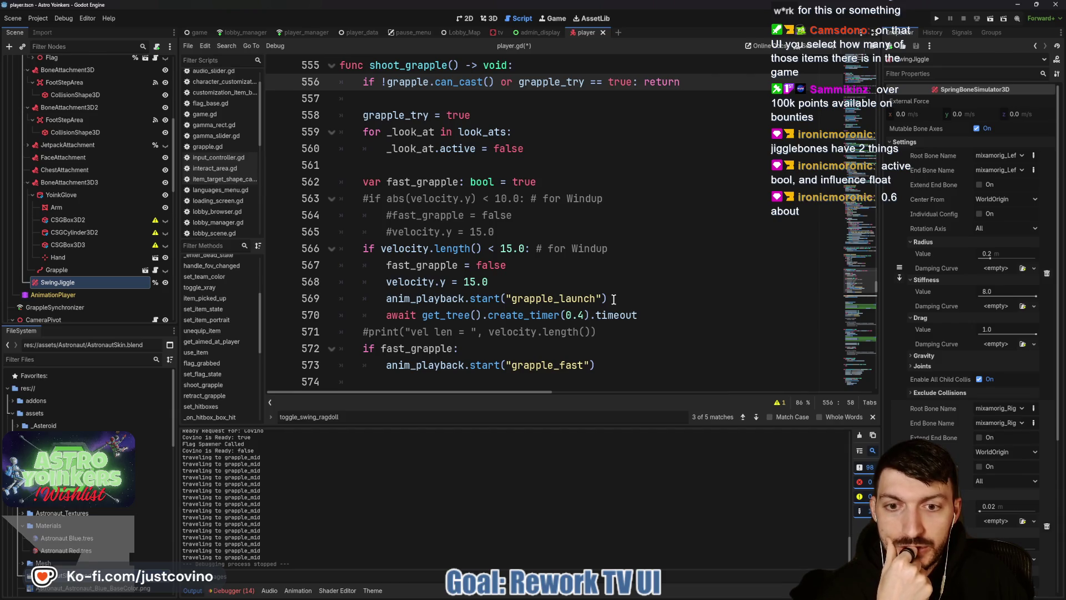
pyautogui.click(646, 315)
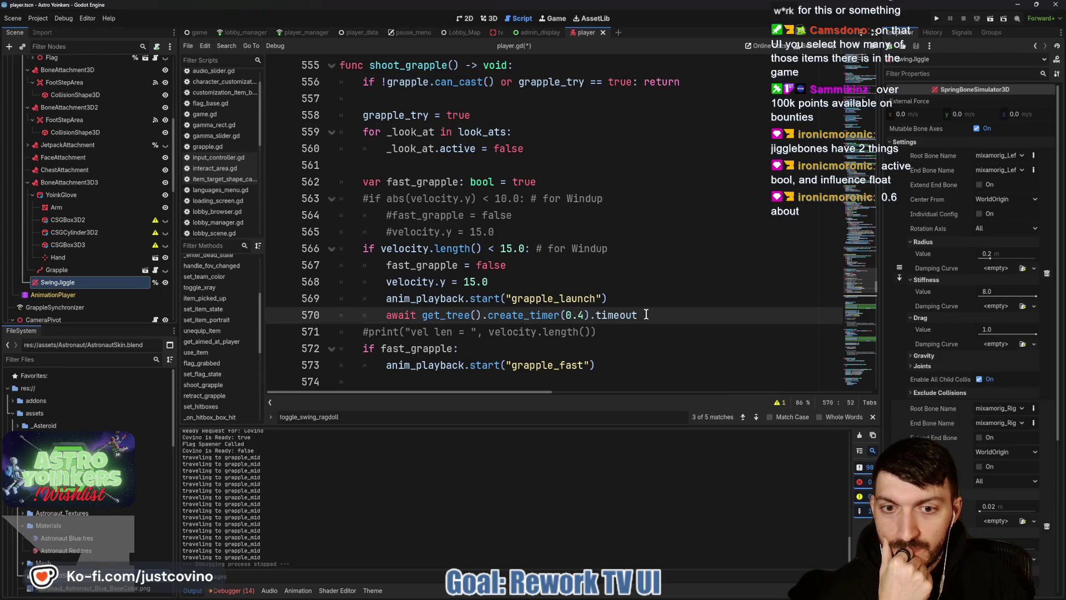
pyautogui.scroll(-2, 649, 314)
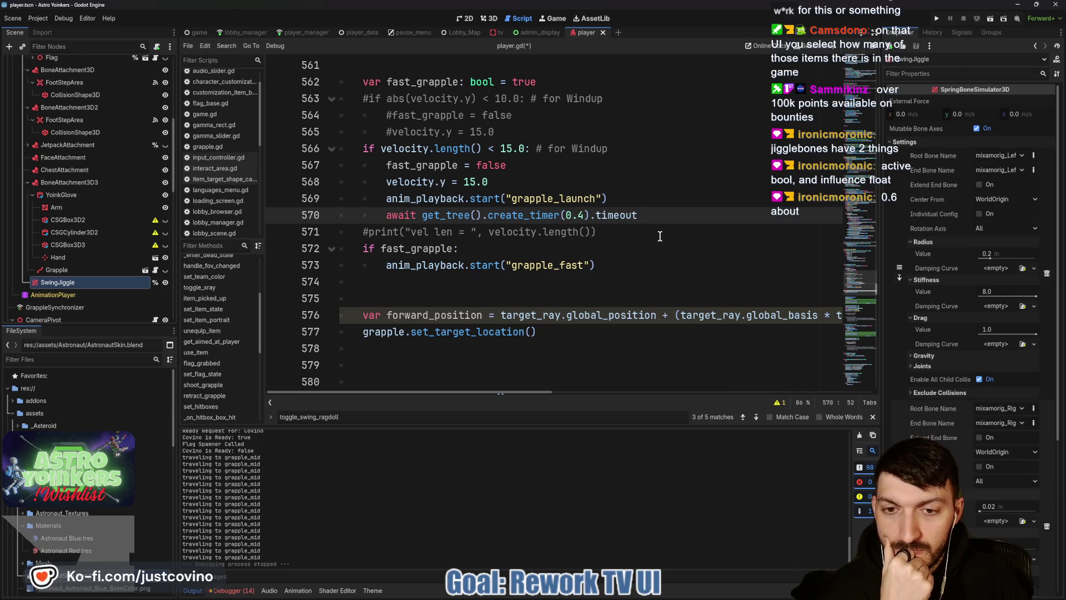
pyautogui.scroll(-1, 465, 305)
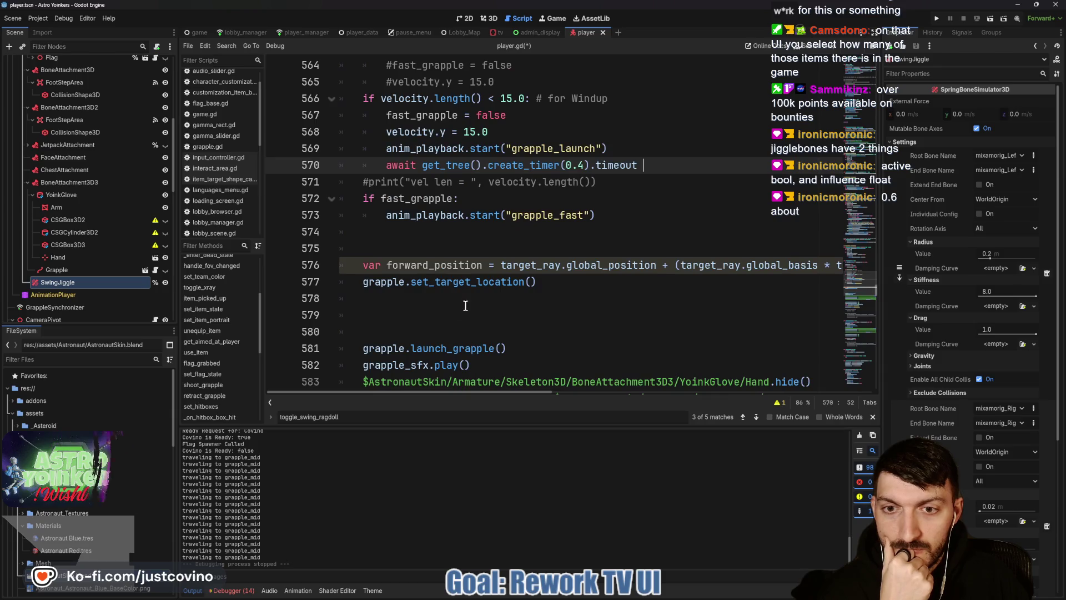
# Place the caret on the empty line after the grapple_mid travel.
pyautogui.click(418, 306)
pyautogui.scroll(-3, 419, 305)
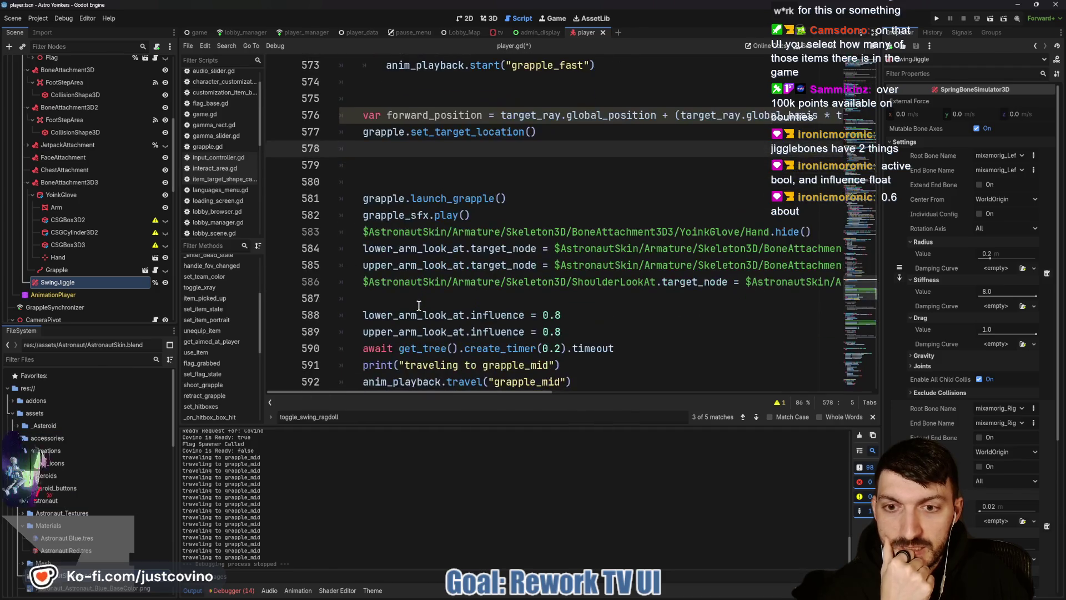
pyautogui.scroll(-2, 419, 305)
pyautogui.scroll(2, 419, 306)
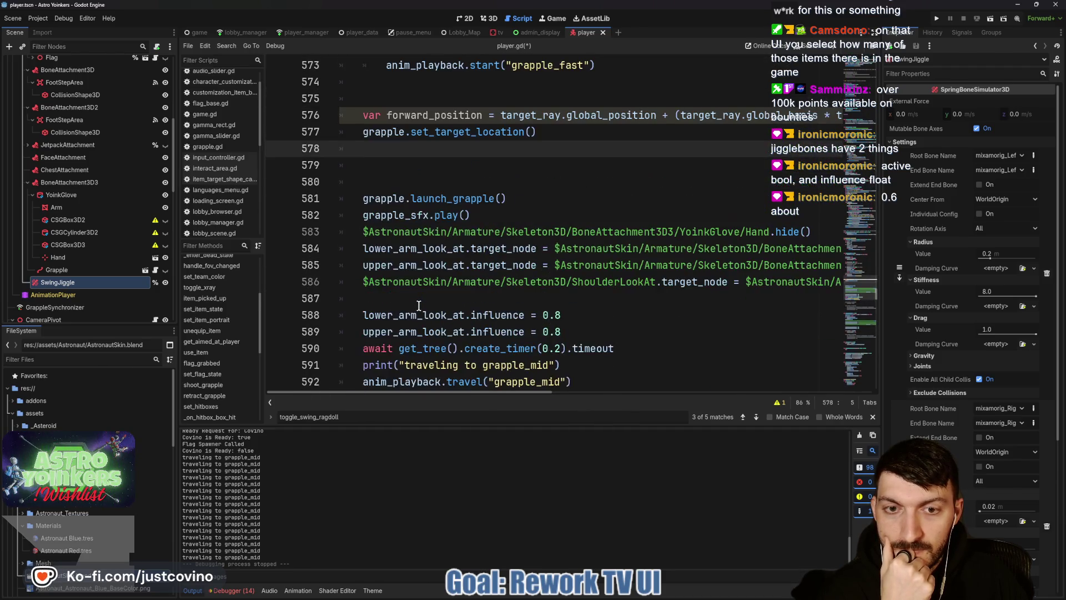
pyautogui.scroll(-5, 419, 305)
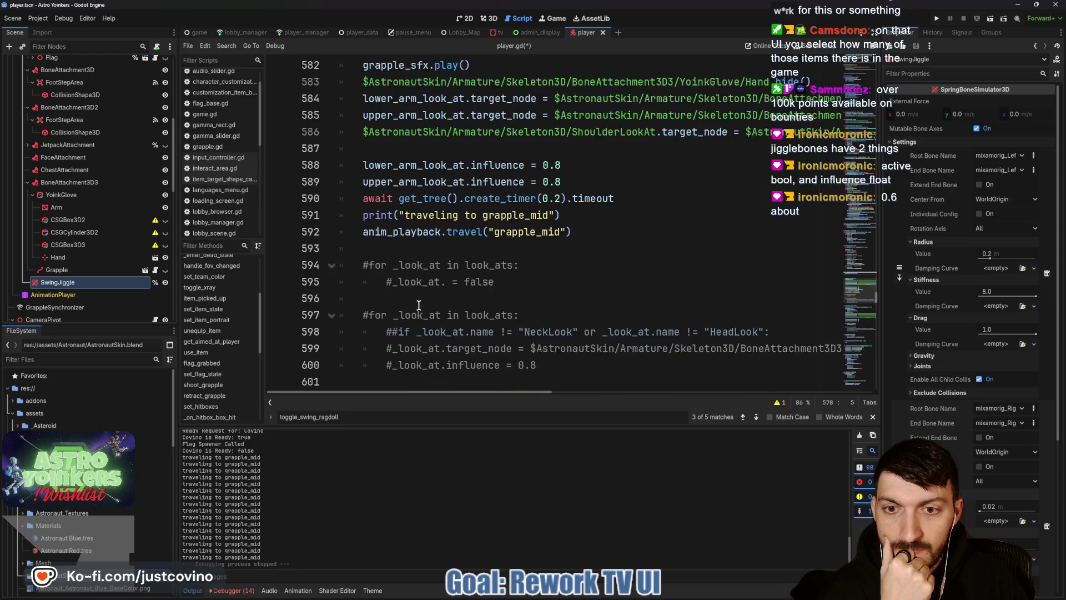
pyautogui.click(389, 164)
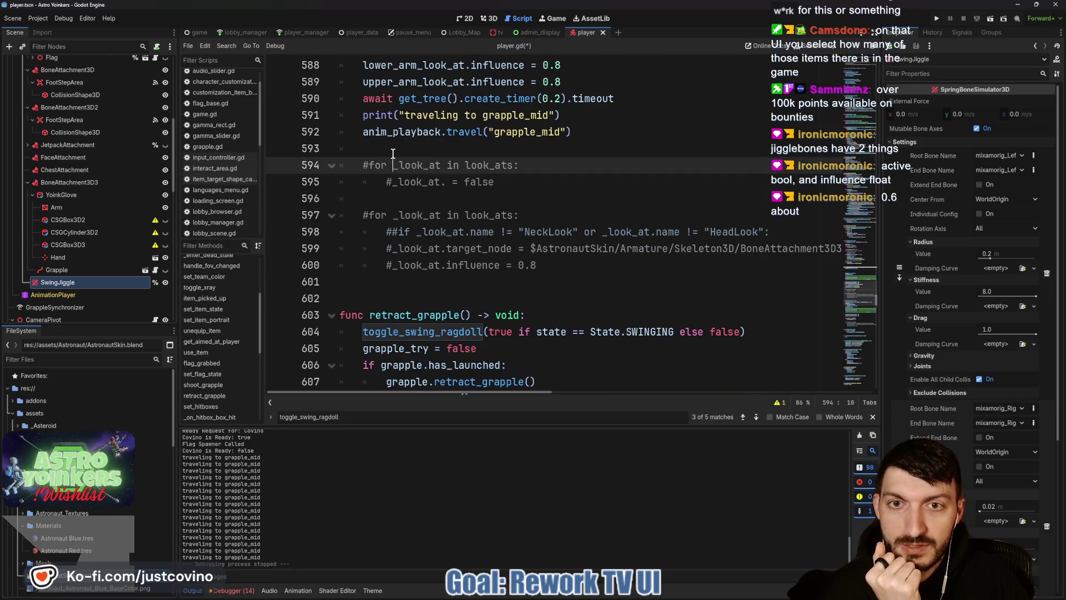
# Paste the toggle_swing_ragdoll call after the grapple_mid travel, fix its indent, and save.
pyautogui.click(388, 147)
pyautogui.hotkey('ctrl', 'v')
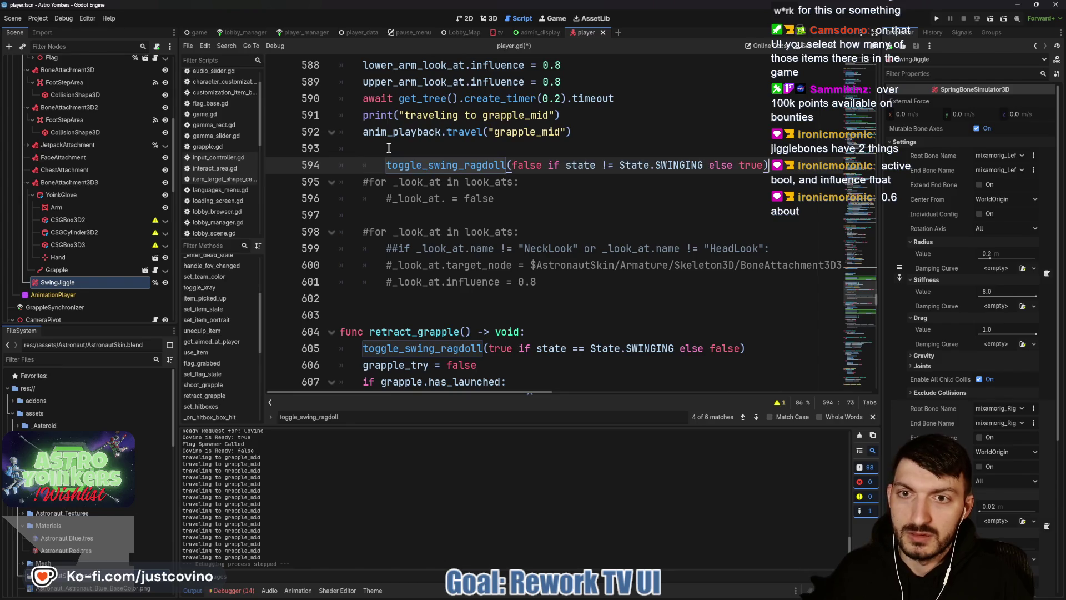
pyautogui.press('BackSpace')
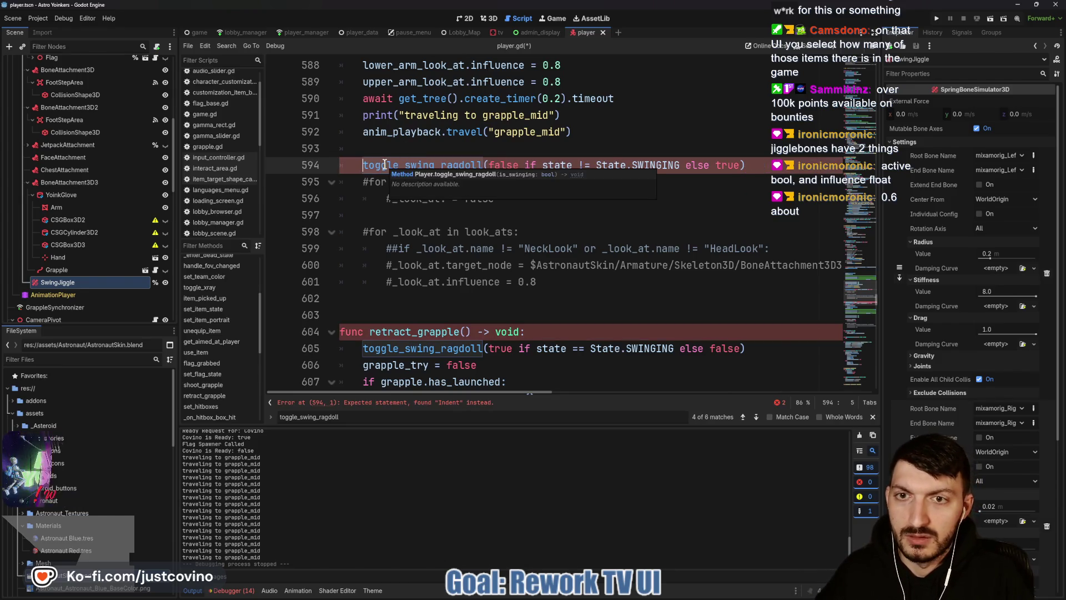
pyautogui.press('Return')
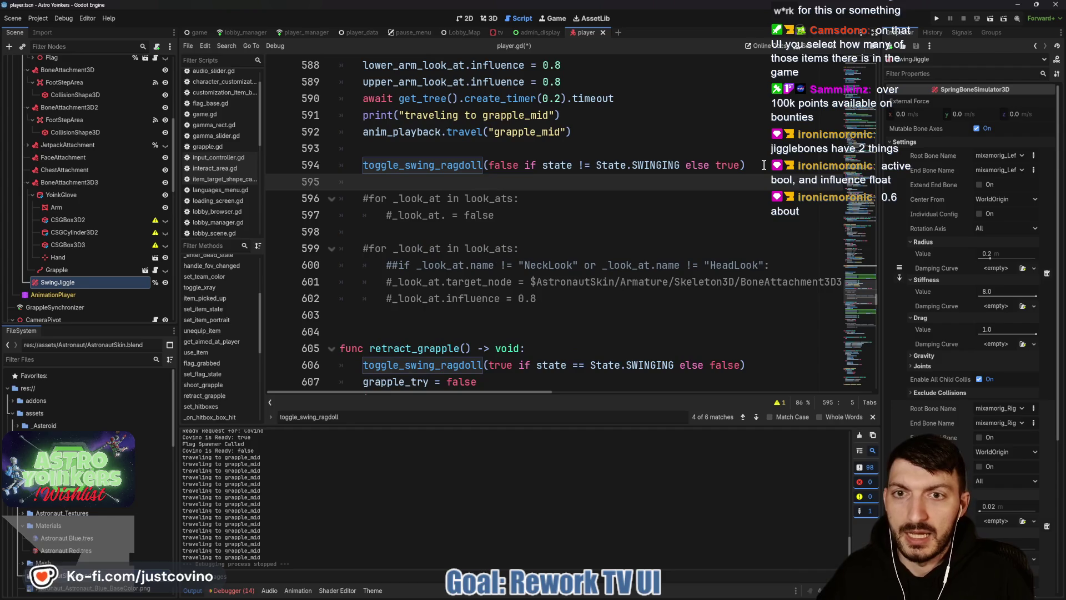
pyautogui.hotkey('ctrl', 's')
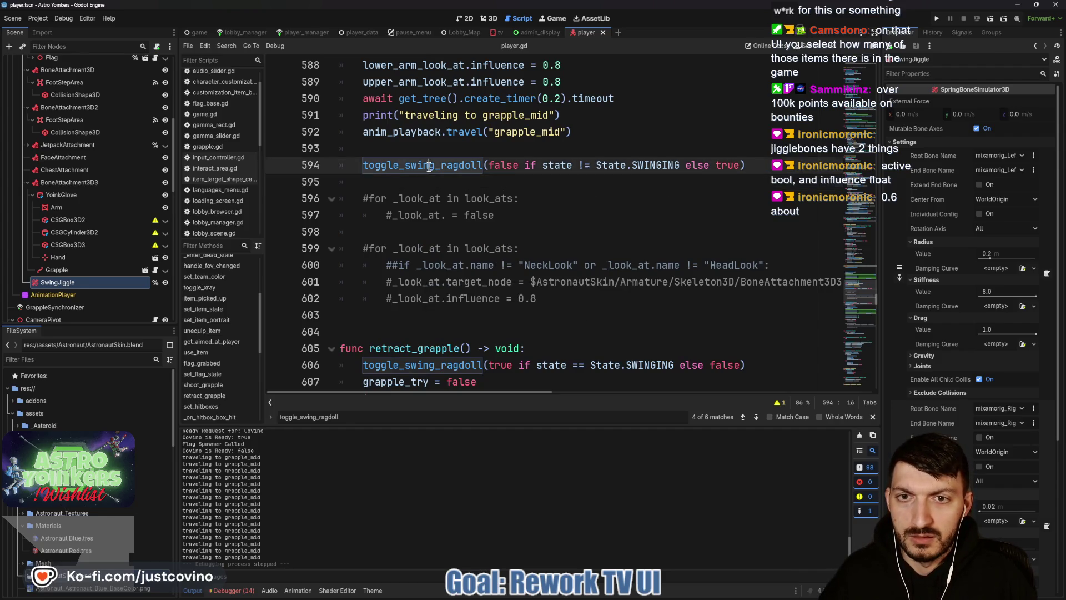
# Comment out the toggle_swing_ragdoll call on line 429, save, and run the game.
pyautogui.doubleClick(432, 167)
pyautogui.hotkey('ctrl', 'f')
pyautogui.click(742, 416)
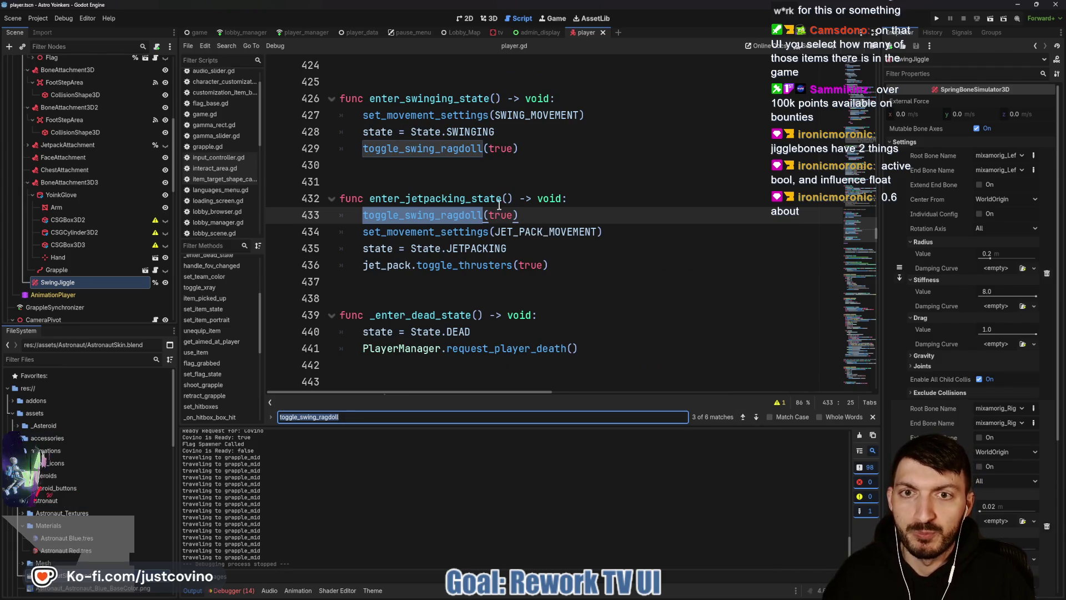
pyautogui.scroll(1, 365, 192)
pyautogui.click(365, 195)
pyautogui.write('#')
pyautogui.scroll(1, 536, 216)
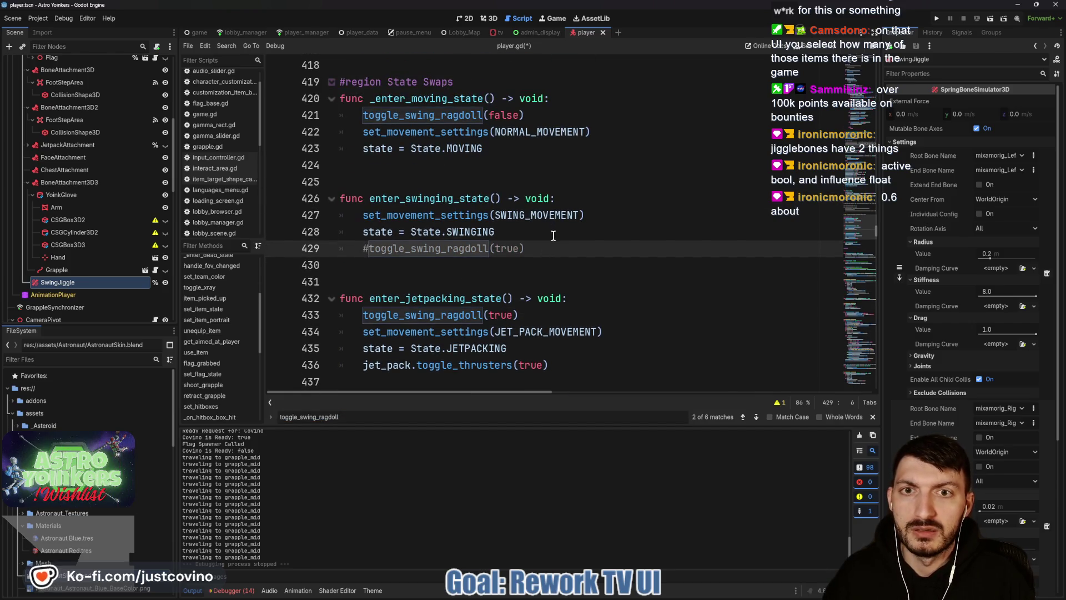
pyautogui.click(550, 233)
pyautogui.hotkey('ctrl', 's')
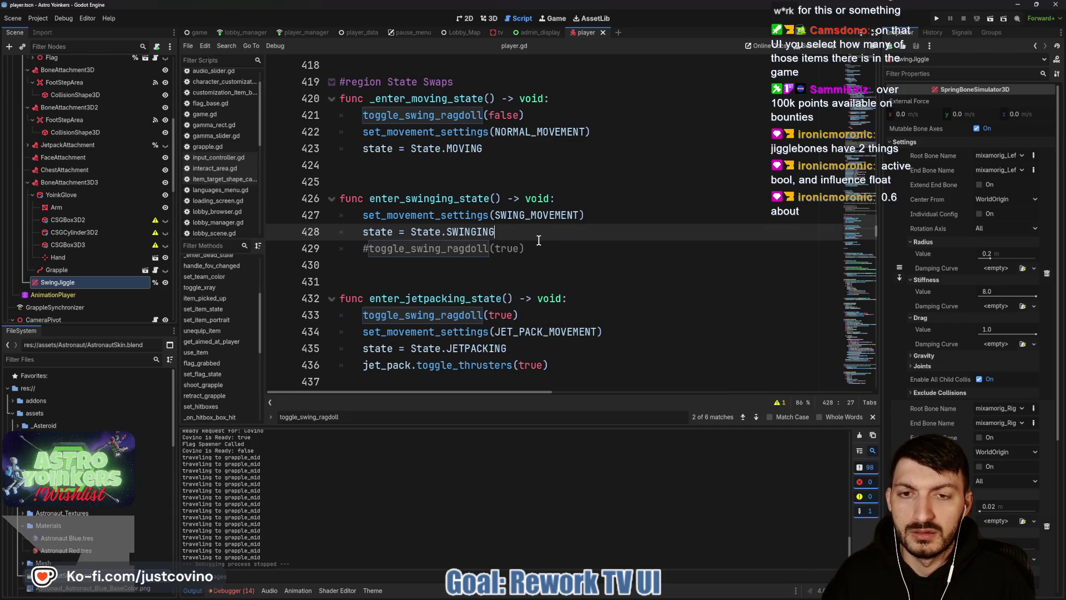
pyautogui.click(937, 20)
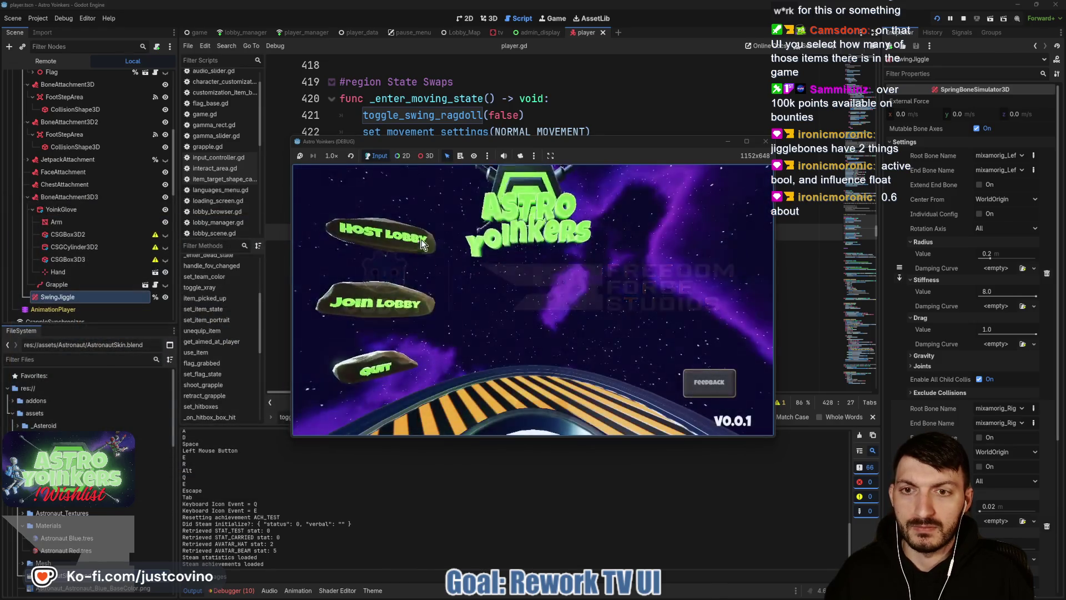
# Host a lobby and walk the astronaut onto the ready pad and toward the platform edge.
pyautogui.click(405, 245)
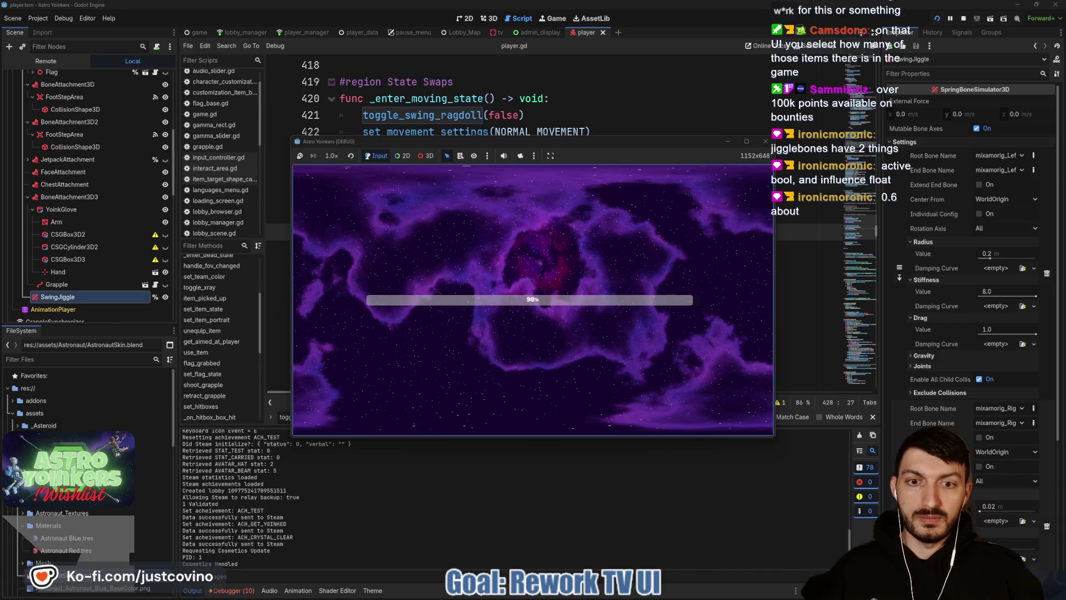
pyautogui.press('w')
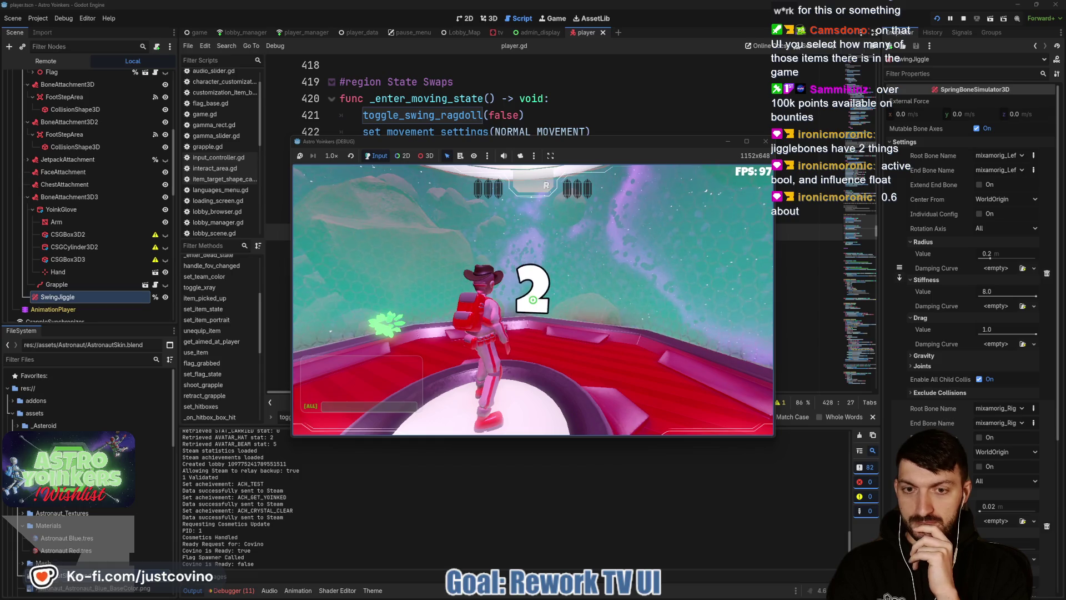
pyautogui.press('w')
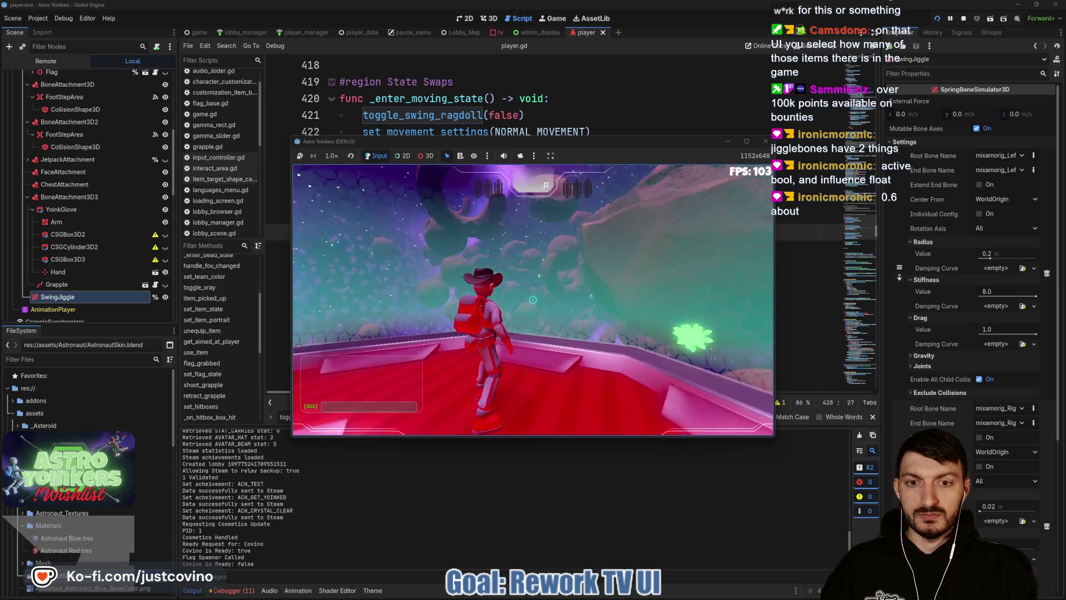
# Fire the grapple eleven times to swing from asteroid to asteroid.
pyautogui.click(532, 300)
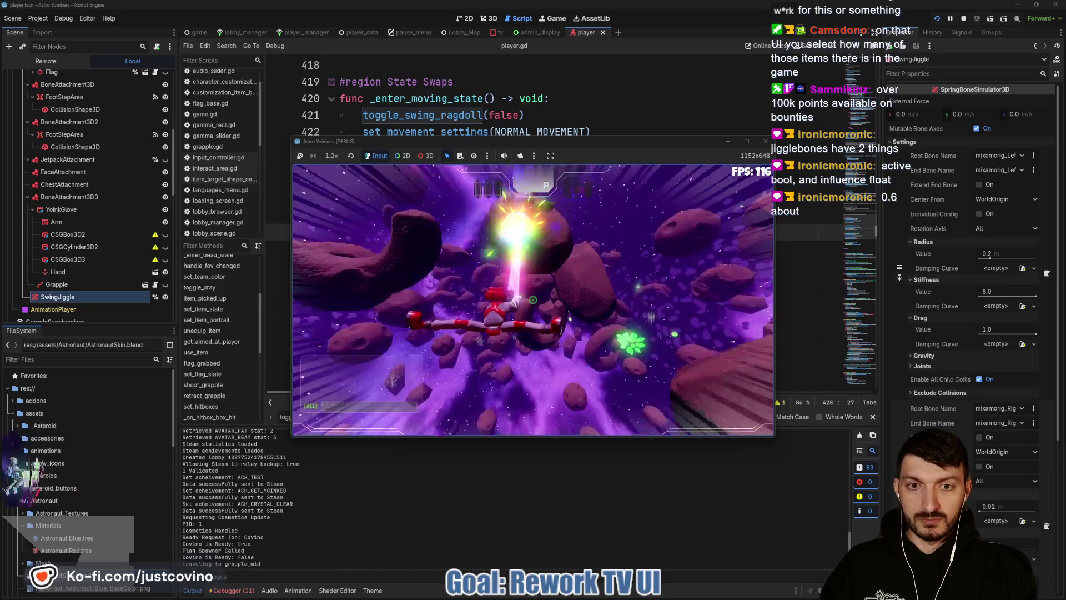
pyautogui.click(532, 300)
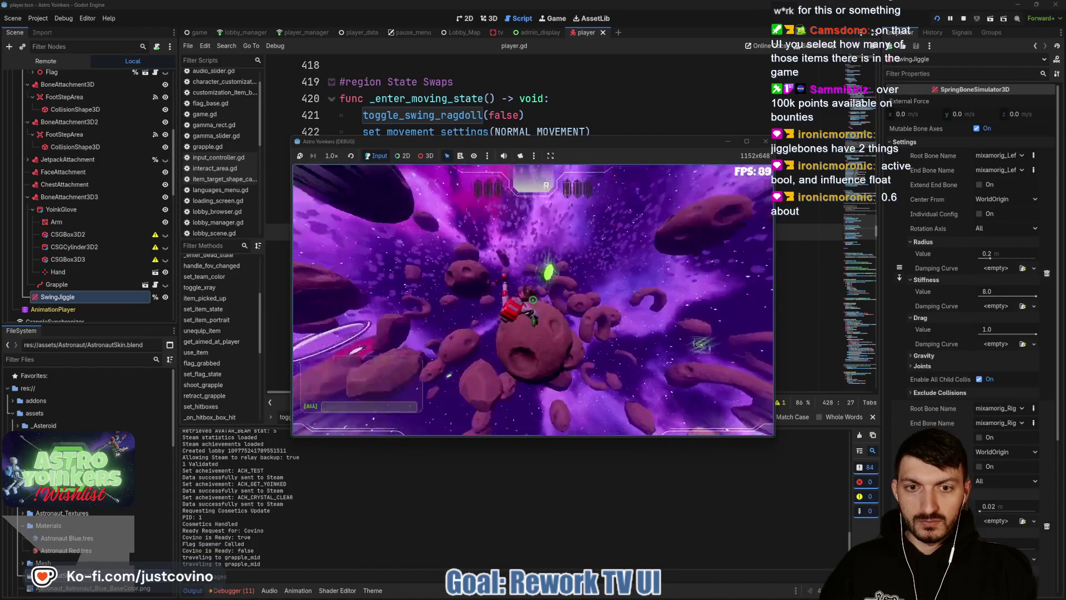
pyautogui.click(532, 299)
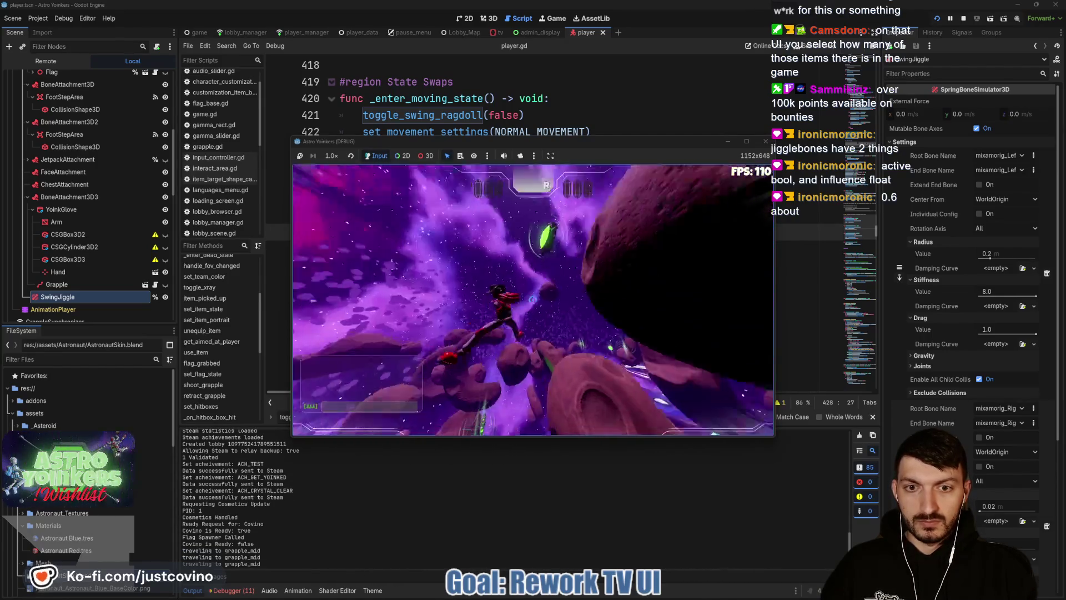
pyautogui.click(532, 299)
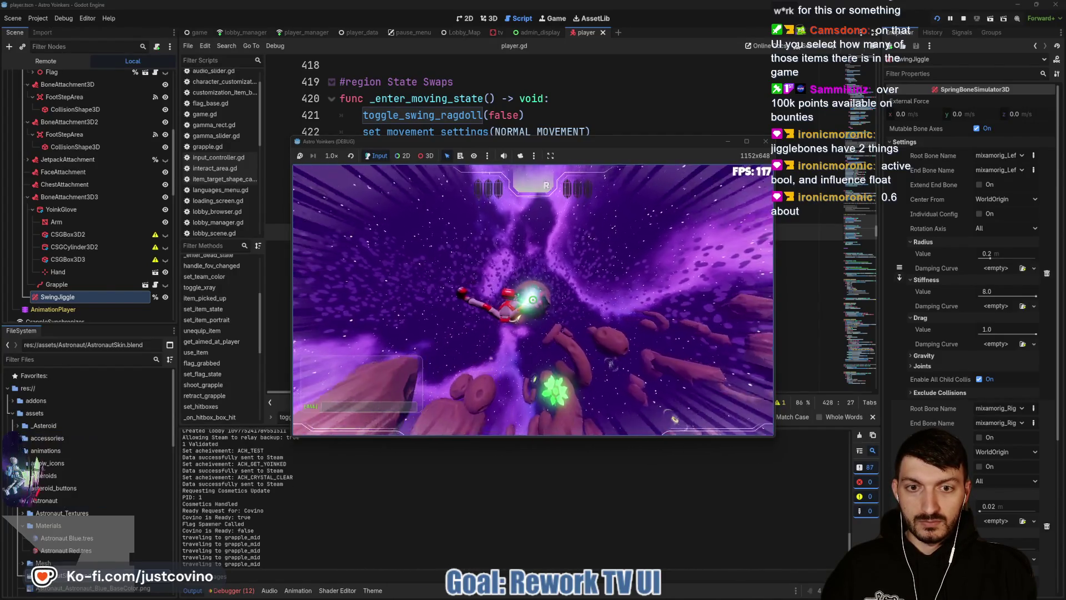
pyautogui.click(532, 300)
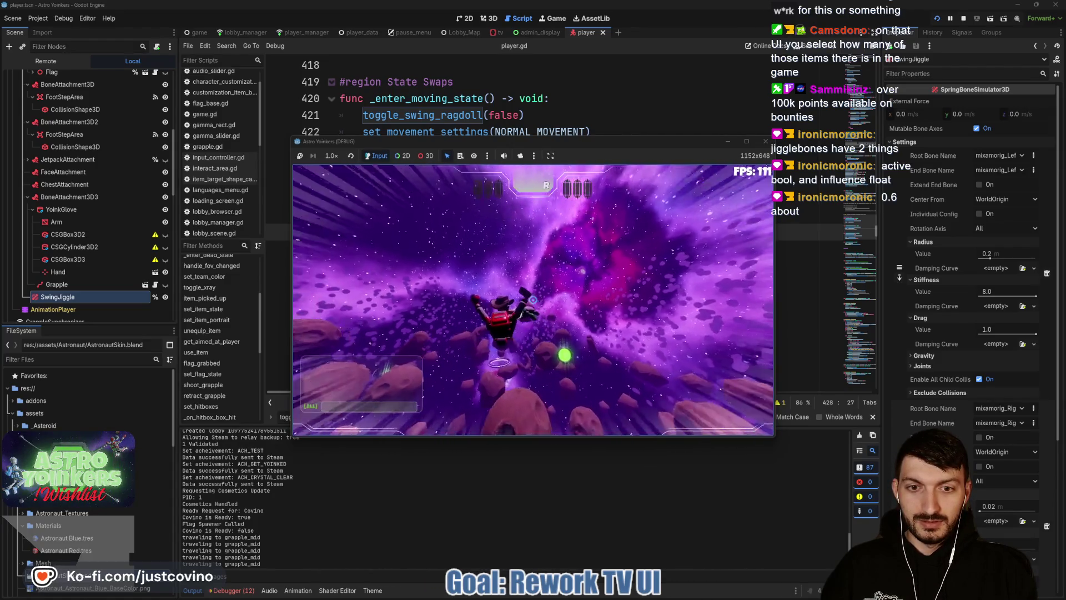
pyautogui.click(533, 300)
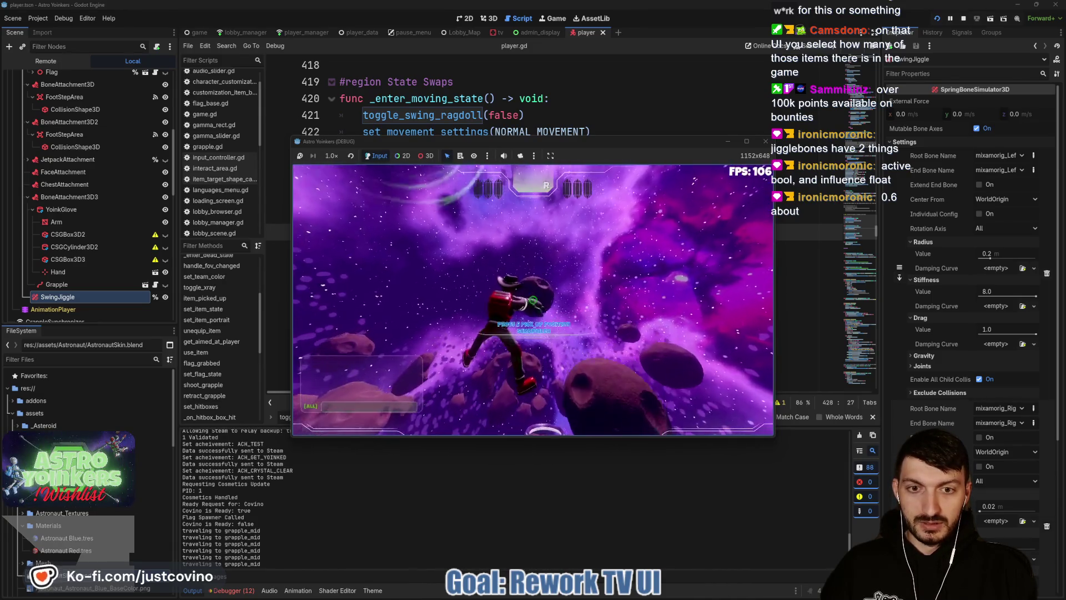
pyautogui.click(533, 300)
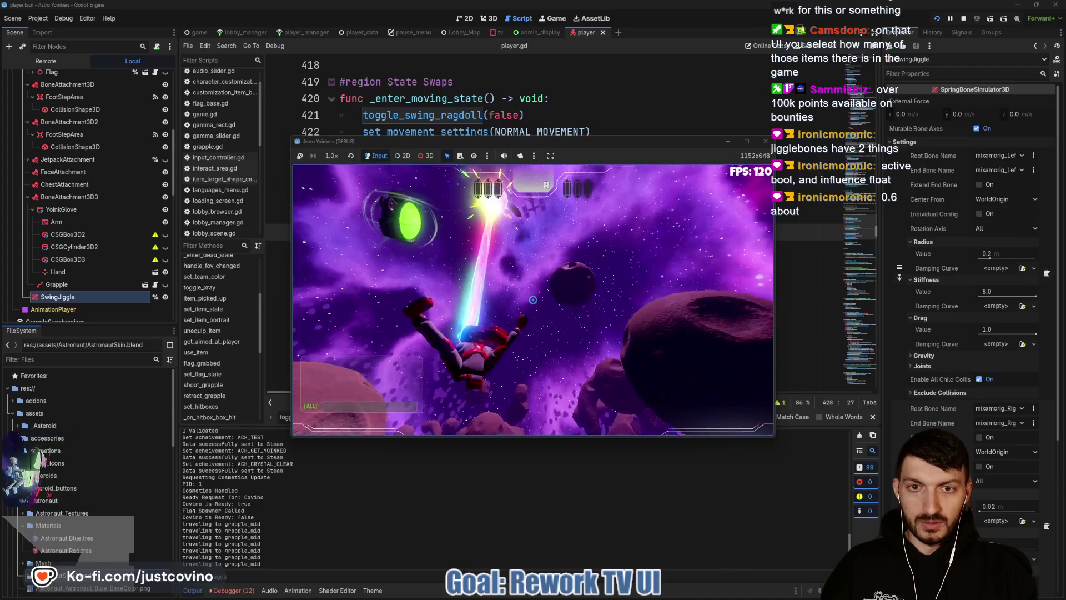
pyautogui.click(533, 299)
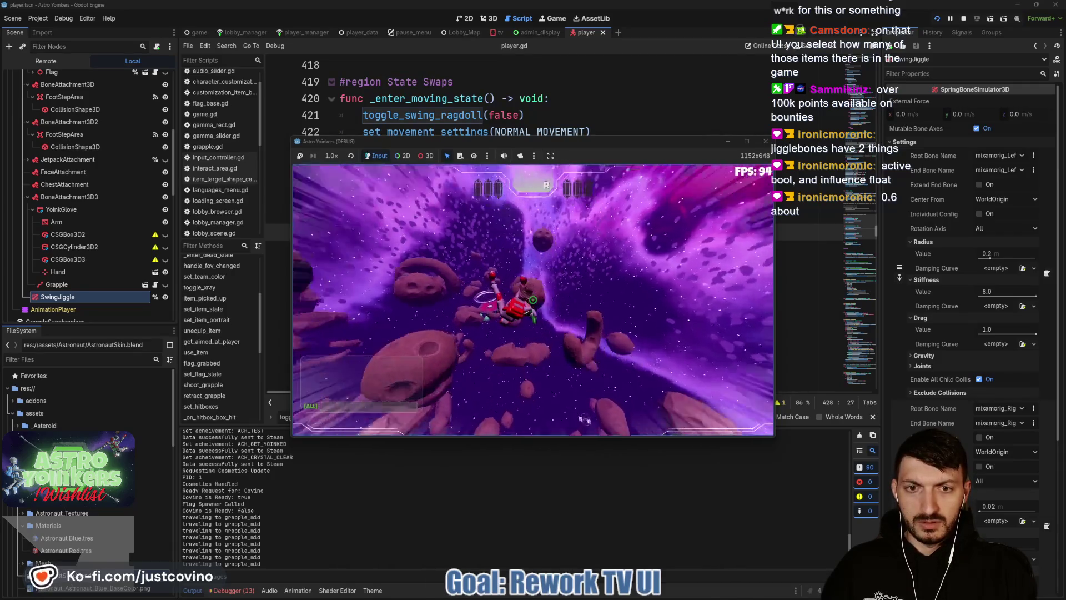
pyautogui.click(532, 300)
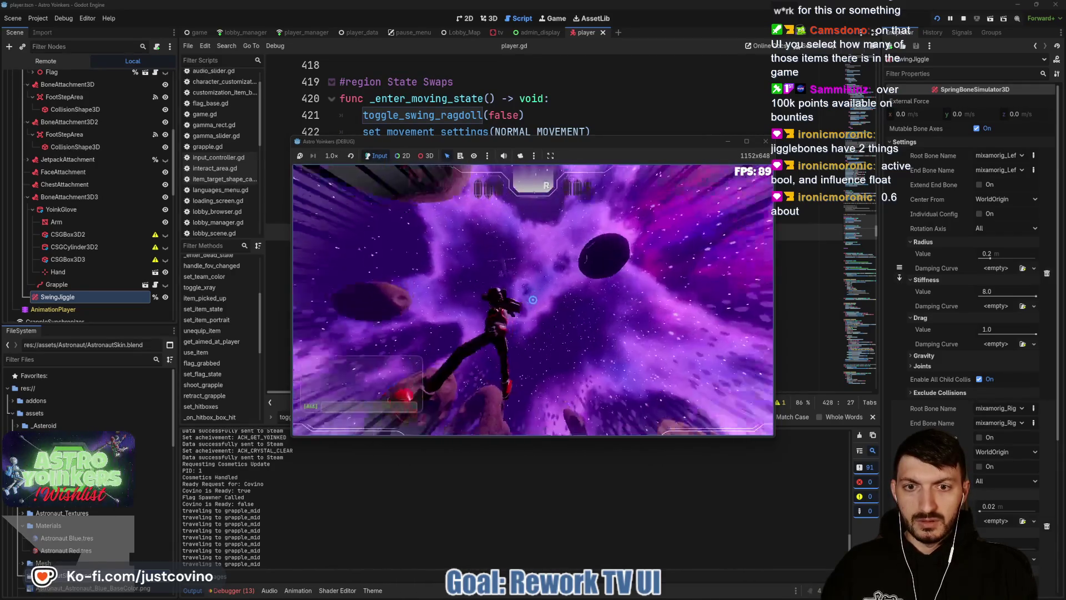
pyautogui.click(533, 300)
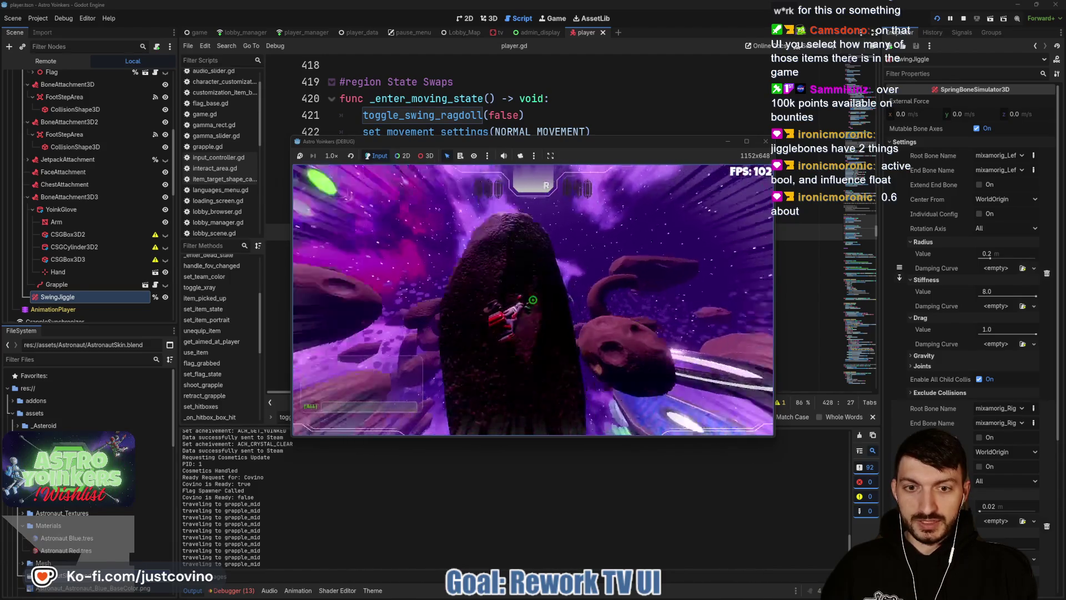
pyautogui.click(533, 300)
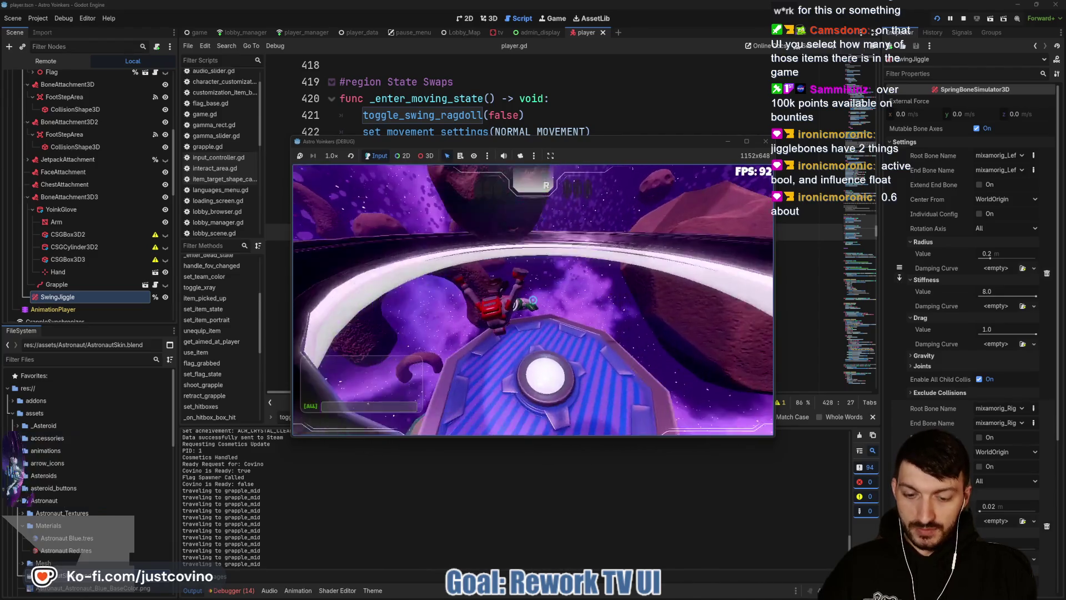
# Insert an 'await anim_playback.get_current_length()' line above the toggle_swing_ragdoll call on line 594.
pyautogui.scroll(-6, 523, 252)
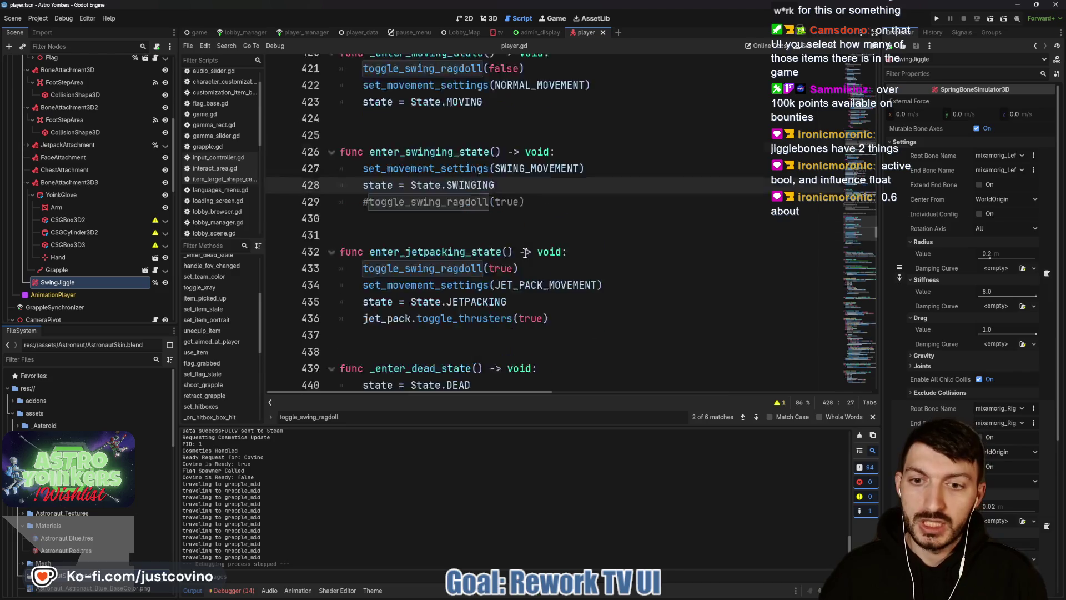
pyautogui.scroll(-20, 523, 251)
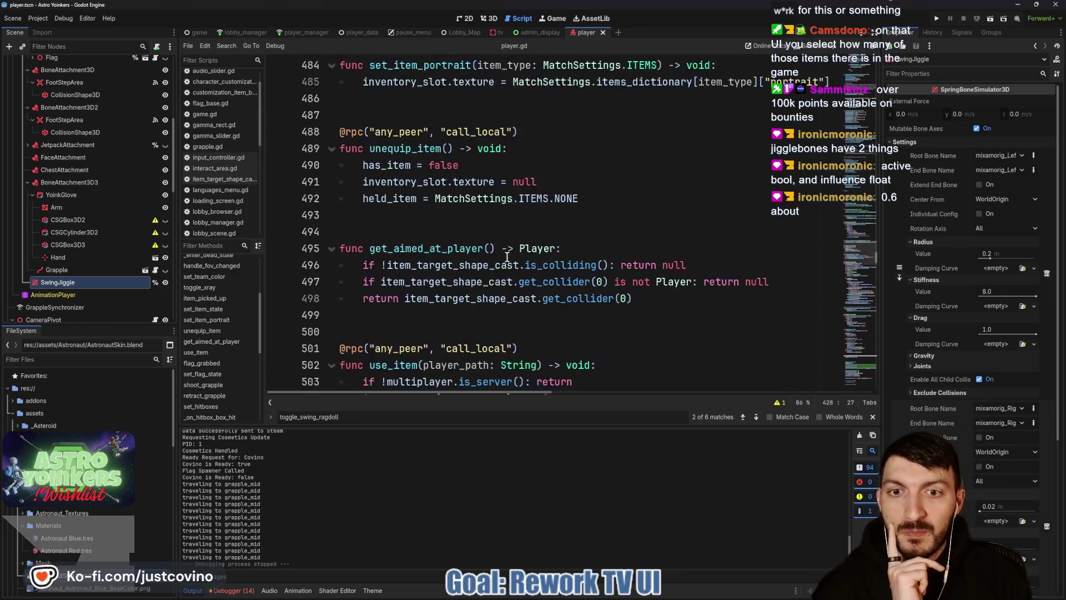
pyautogui.scroll(-20, 483, 263)
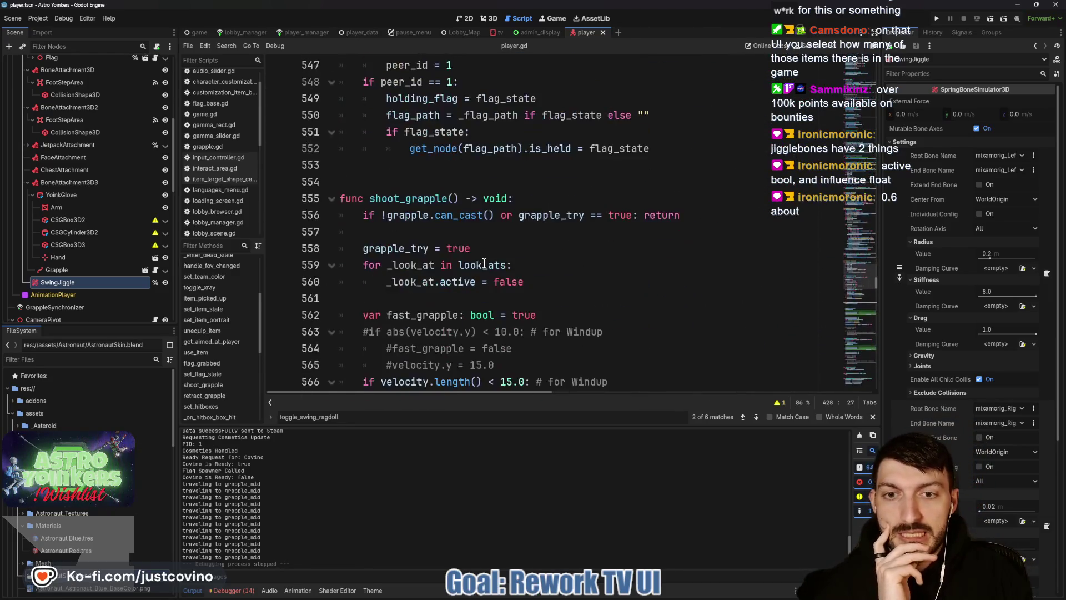
pyautogui.scroll(-7, 484, 263)
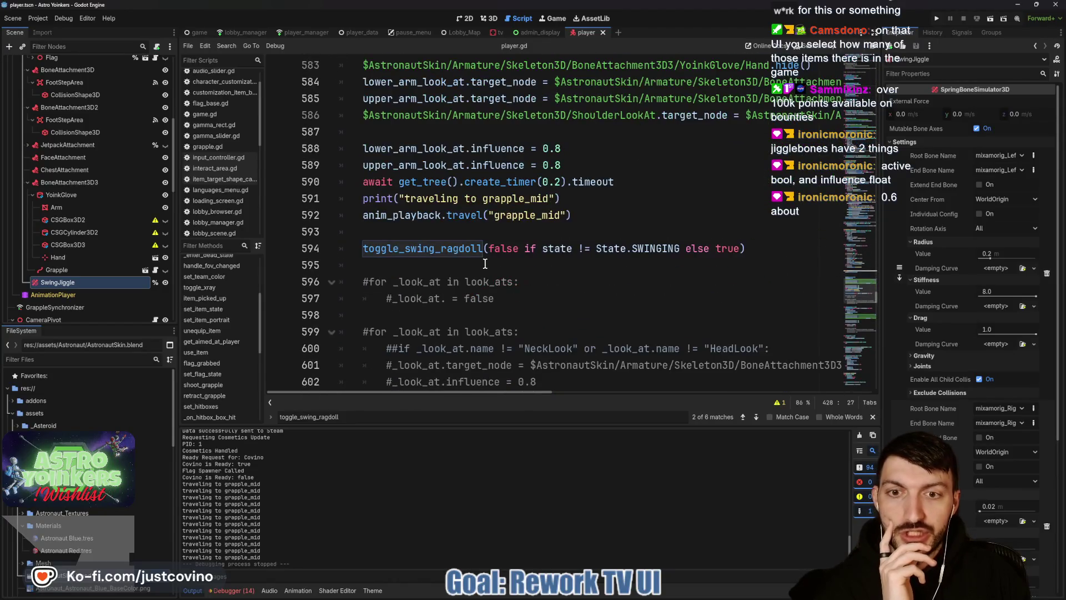
pyautogui.click(372, 249)
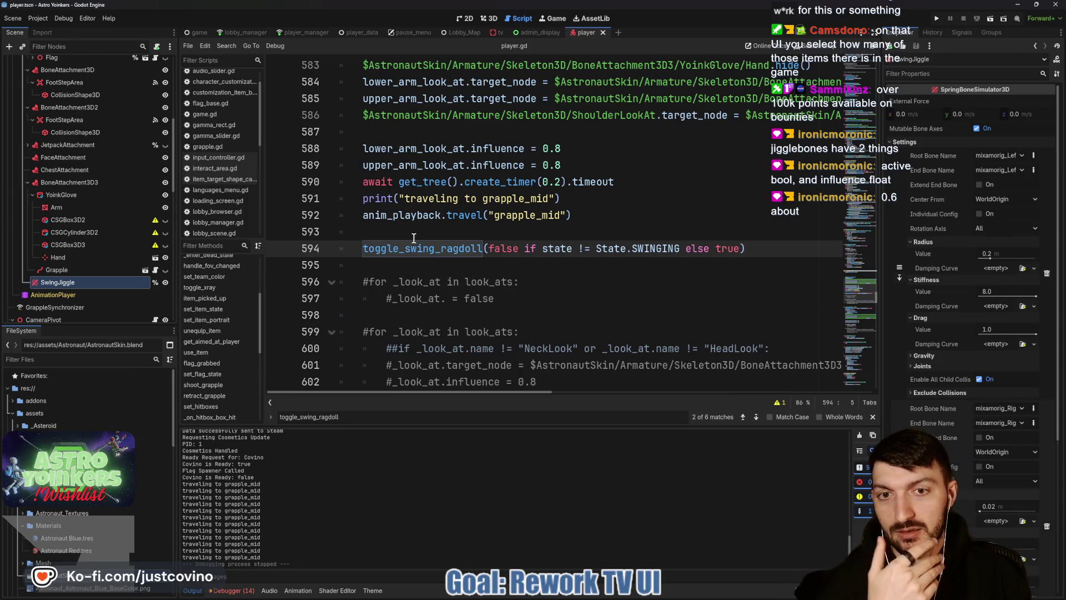
pyautogui.press('Up')
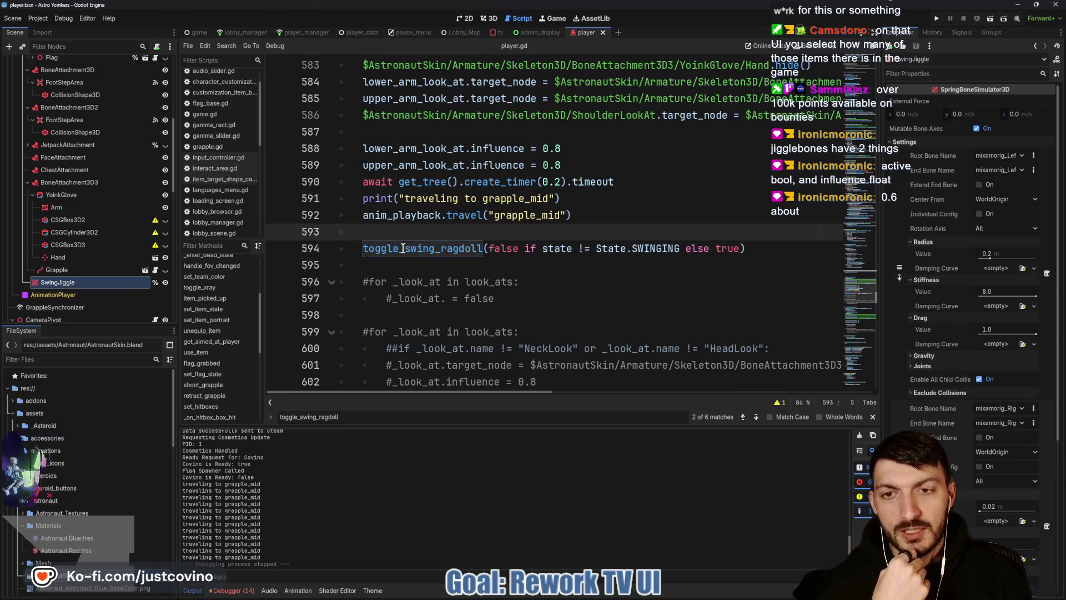
pyautogui.press('Return')
pyautogui.write('await anim')
pyautogui.press('Down')
pyautogui.press('Down')
pyautogui.press('Return')
pyautogui.write('.')
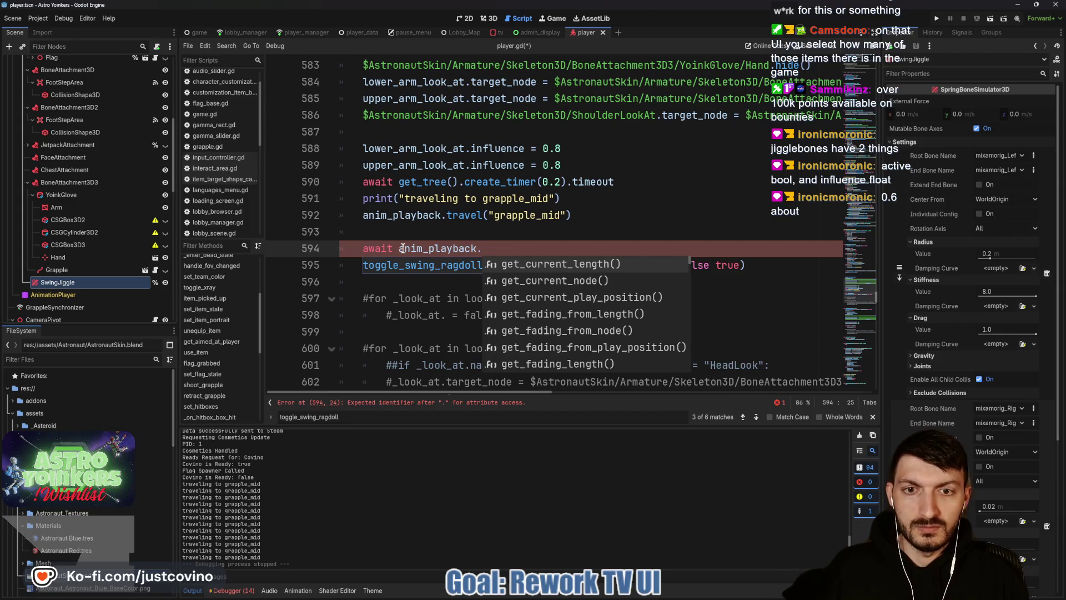
pyautogui.press('Return')
pyautogui.write('= 0.0')
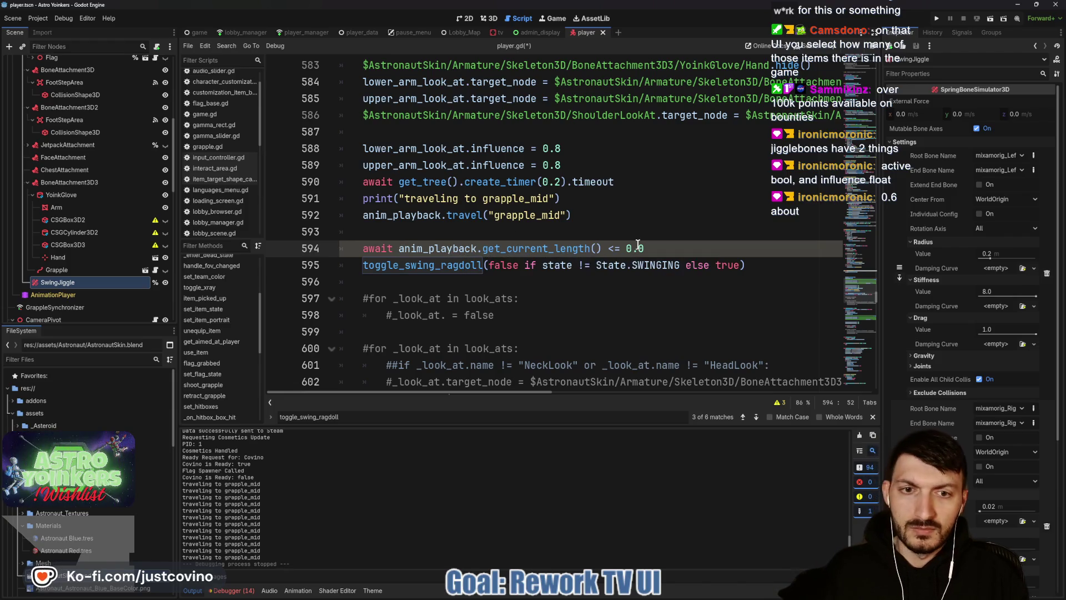
# Change the awaited expression to anim_playback.state_finished, save, and rerun the game.
pyautogui.click(549, 250)
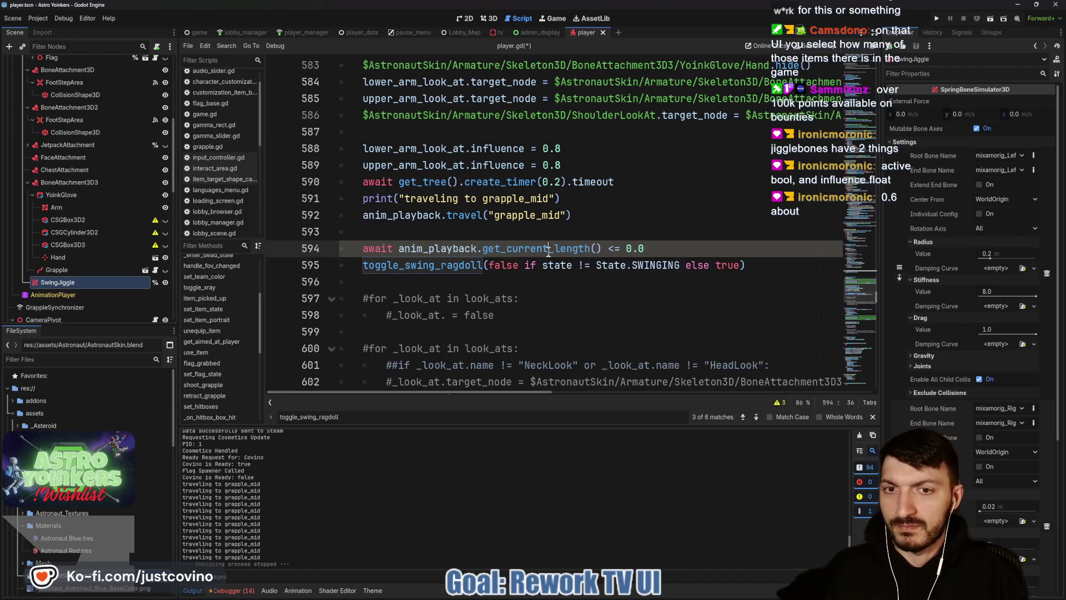
pyautogui.moveTo(599, 248); pyautogui.dragTo(481, 248)
pyautogui.write('fini')
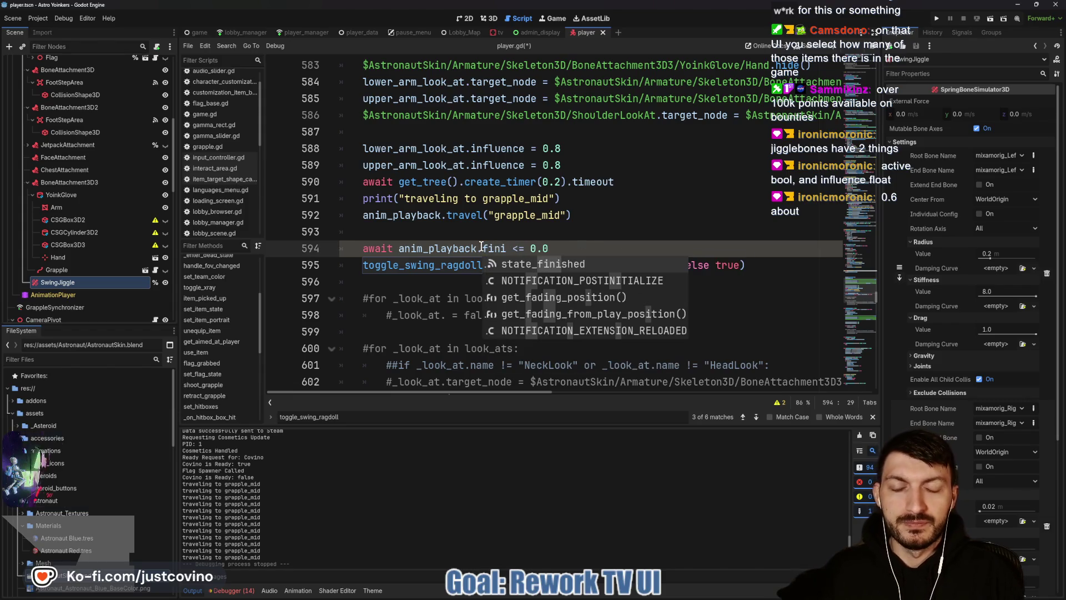
pyautogui.press('Return')
pyautogui.moveTo(609, 248); pyautogui.dragTo(570, 248)
pyautogui.press('BackSpace')
pyautogui.press('Down')
pyautogui.press('Down')
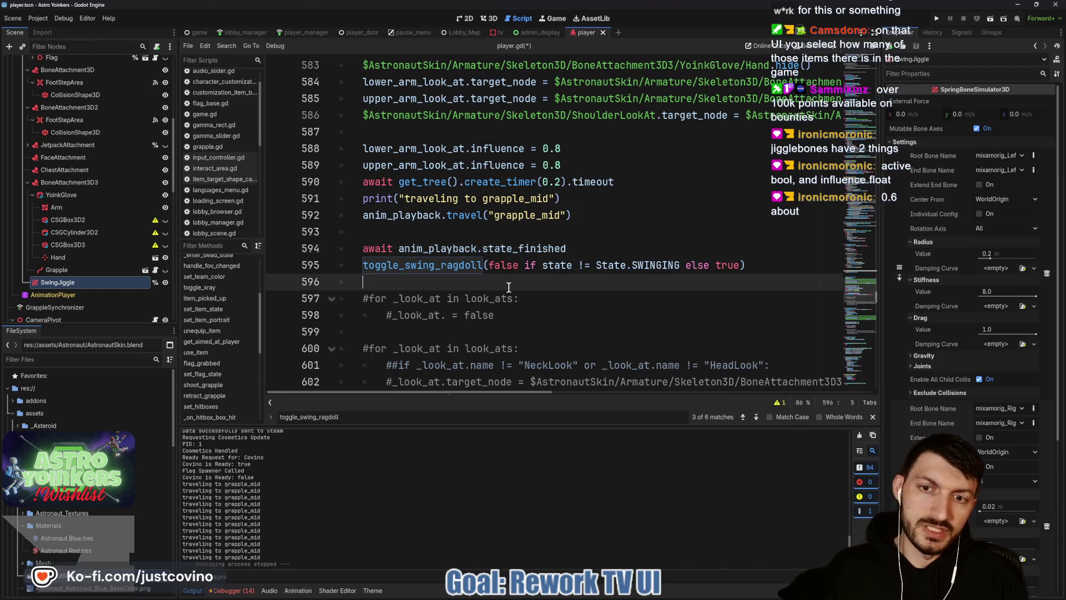
pyautogui.hotkey('ctrl', 's')
pyautogui.click(937, 20)
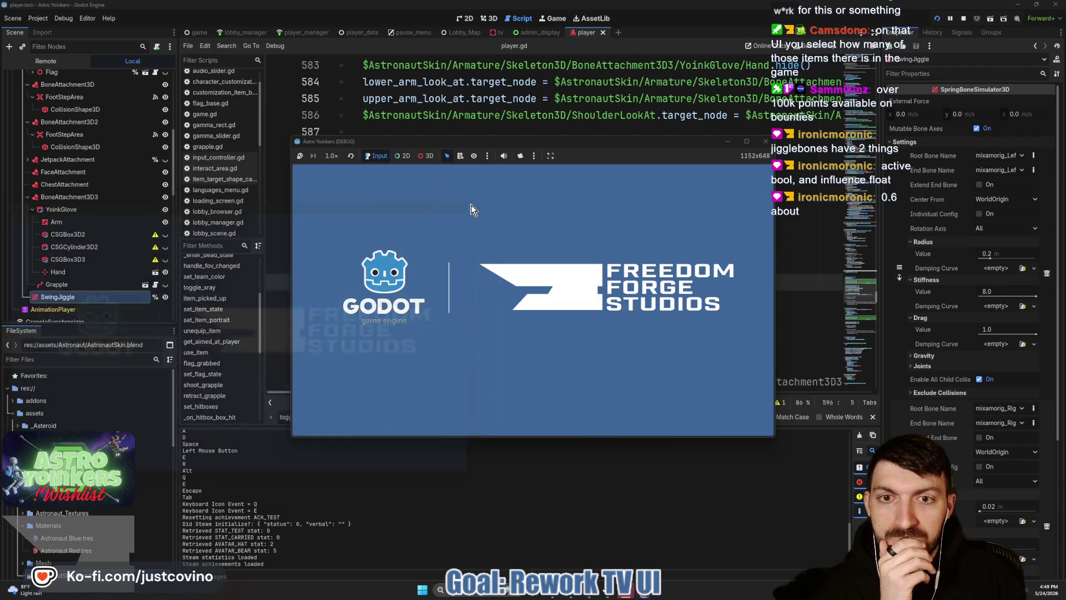
# Host a private lobby, play-test the grapple swinging, then stop the game with F8.
pyautogui.click(372, 239)
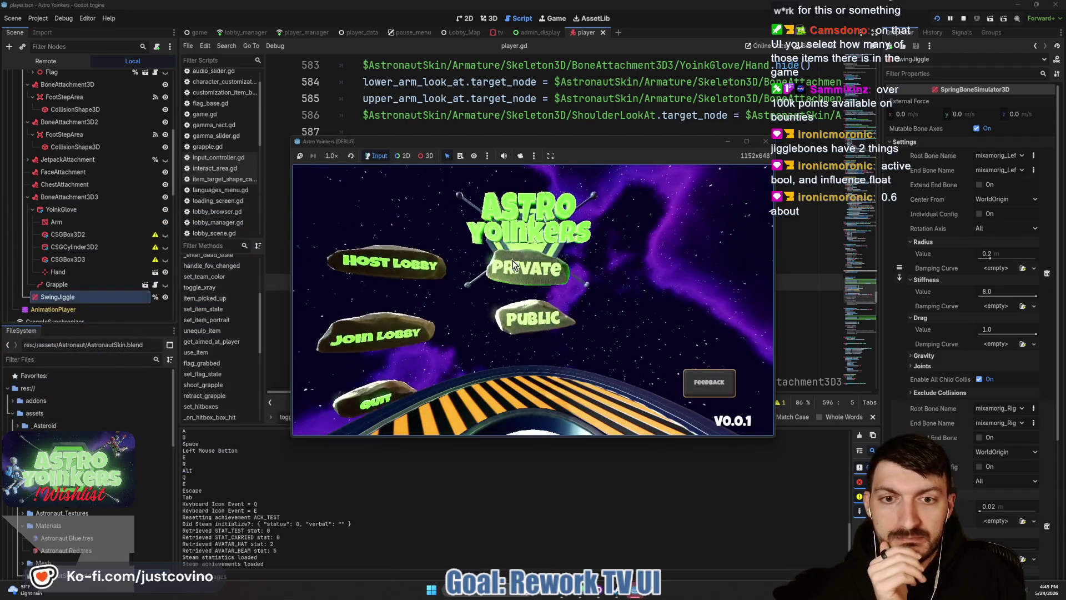
pyautogui.click(513, 267)
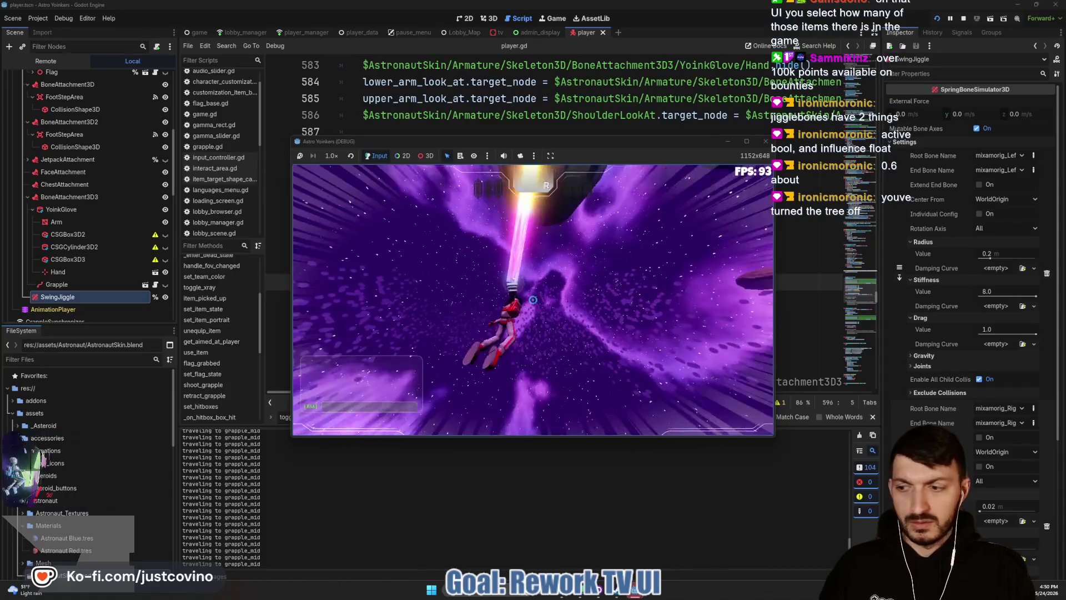
pyautogui.press('F8')
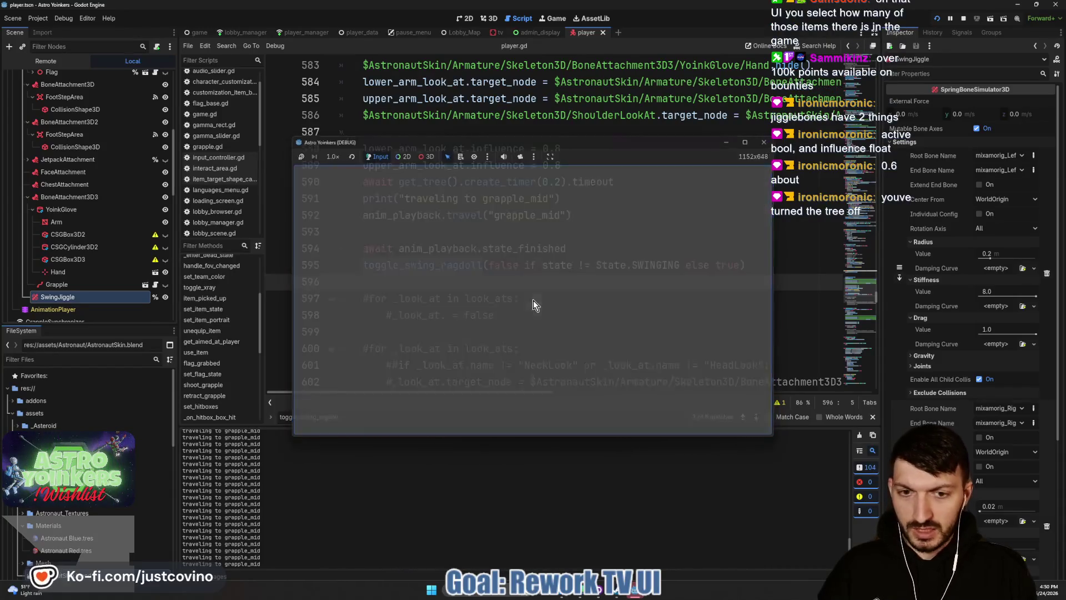
# Prefix the animation_tree.active line 668 in toggle_swing_ragdoll with #, save, and rerun the game.
pyautogui.hotkey('ctrl', 's')
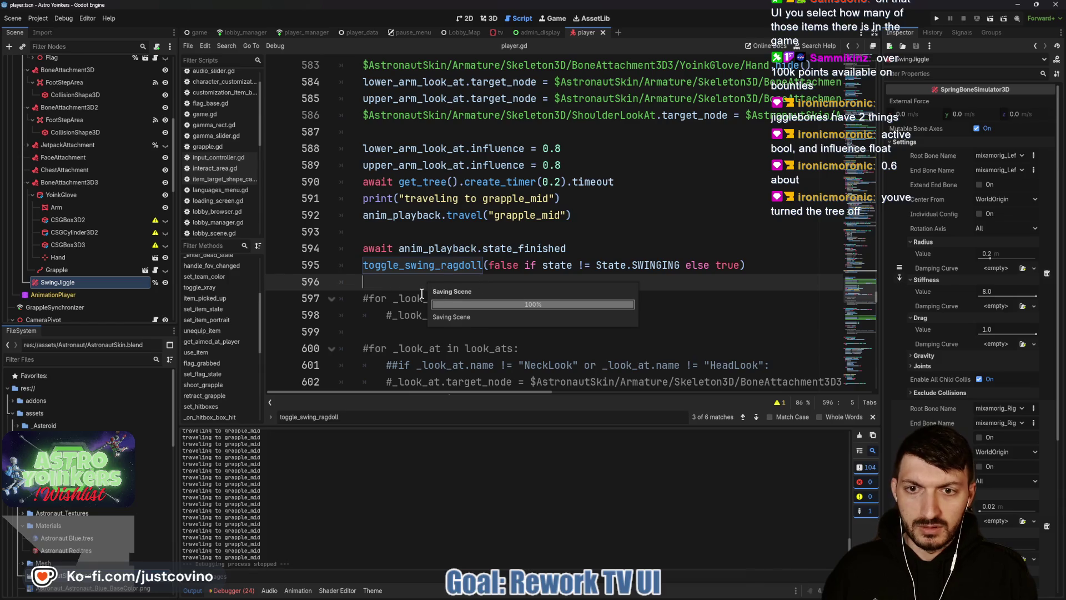
pyautogui.scroll(-15, 417, 293)
pyautogui.scroll(-9, 409, 291)
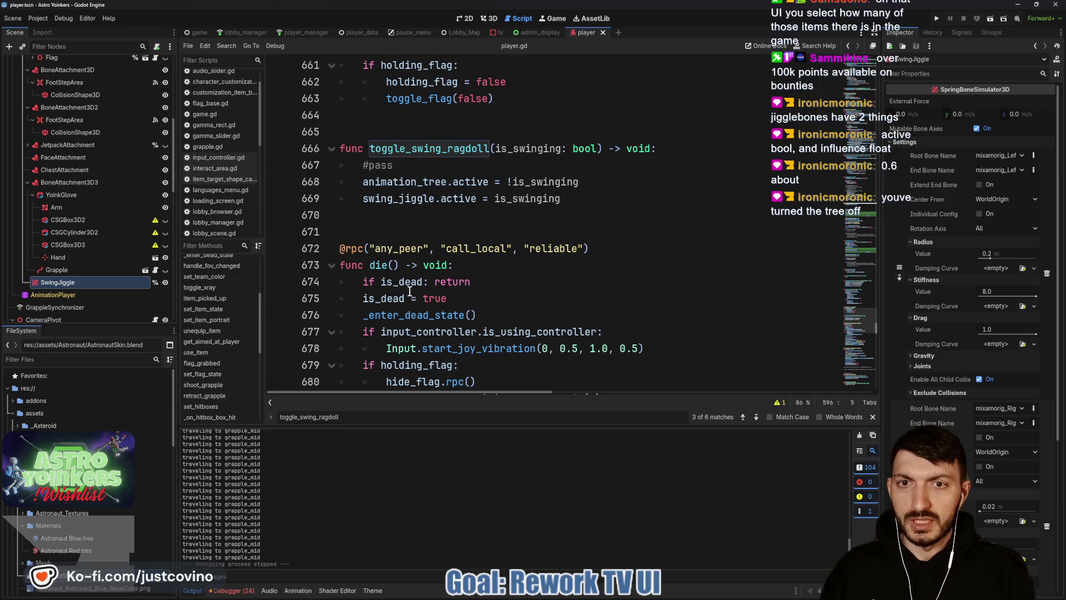
pyautogui.click(399, 183)
pyautogui.moveTo(581, 183); pyautogui.dragTo(364, 183)
pyautogui.click(364, 183)
pyautogui.write('#')
pyautogui.click(609, 183)
pyautogui.hotkey('ctrl', 's')
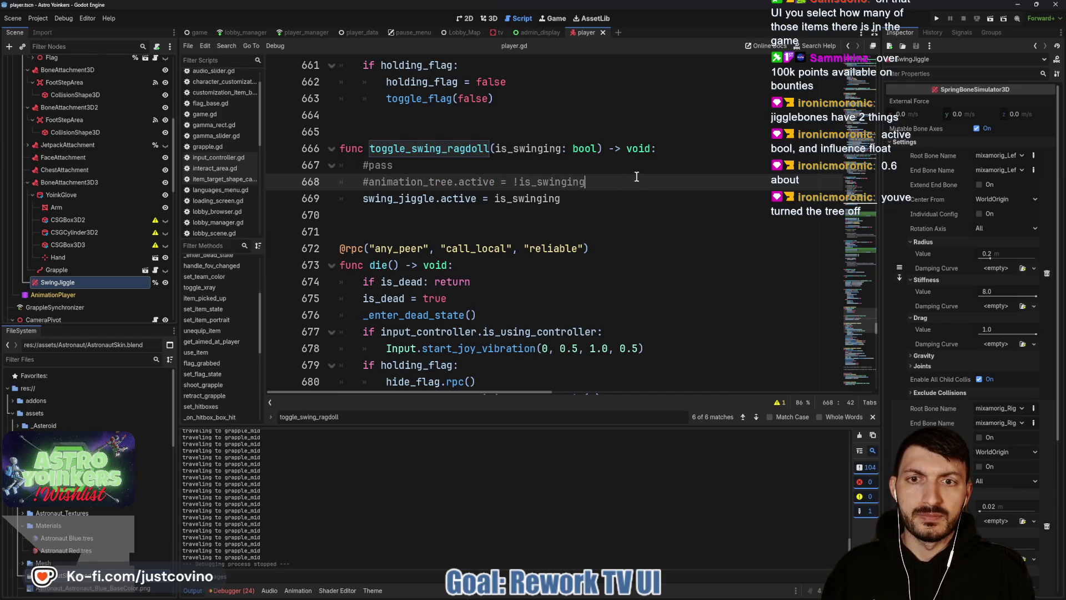
pyautogui.click(937, 18)
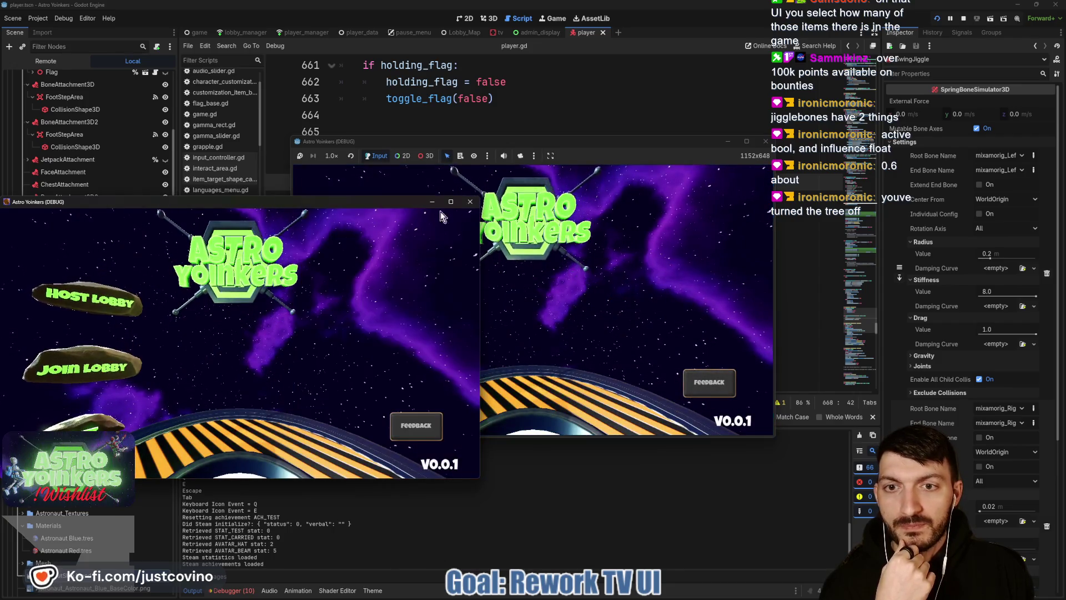
# Close the extra game window, host a private lobby, and ready up on the launch pad.
pyautogui.click(470, 207)
pyautogui.click(389, 255)
pyautogui.click(531, 275)
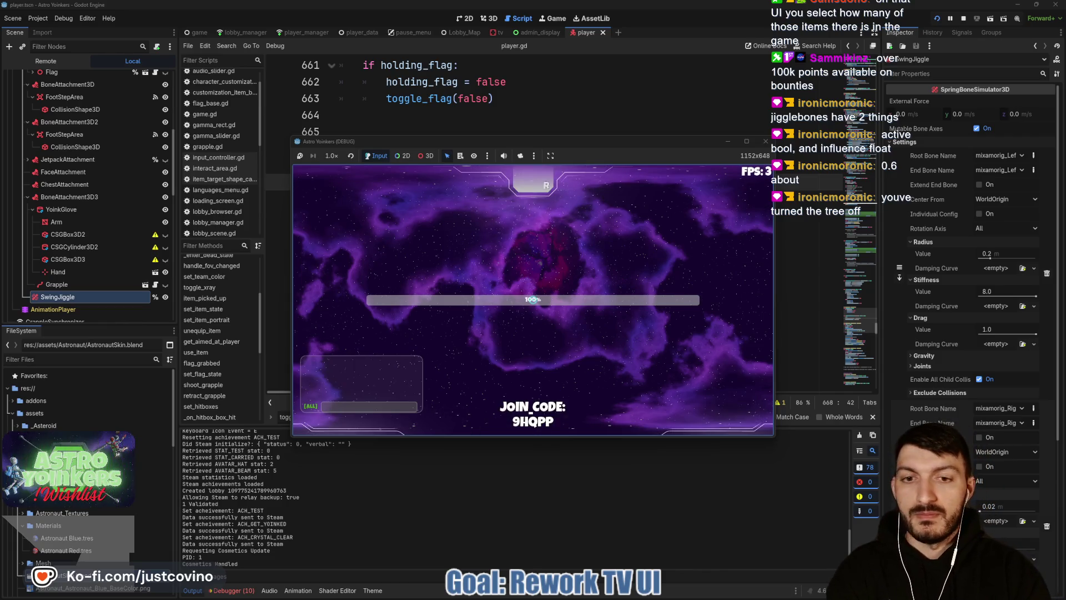
pyautogui.press('w')
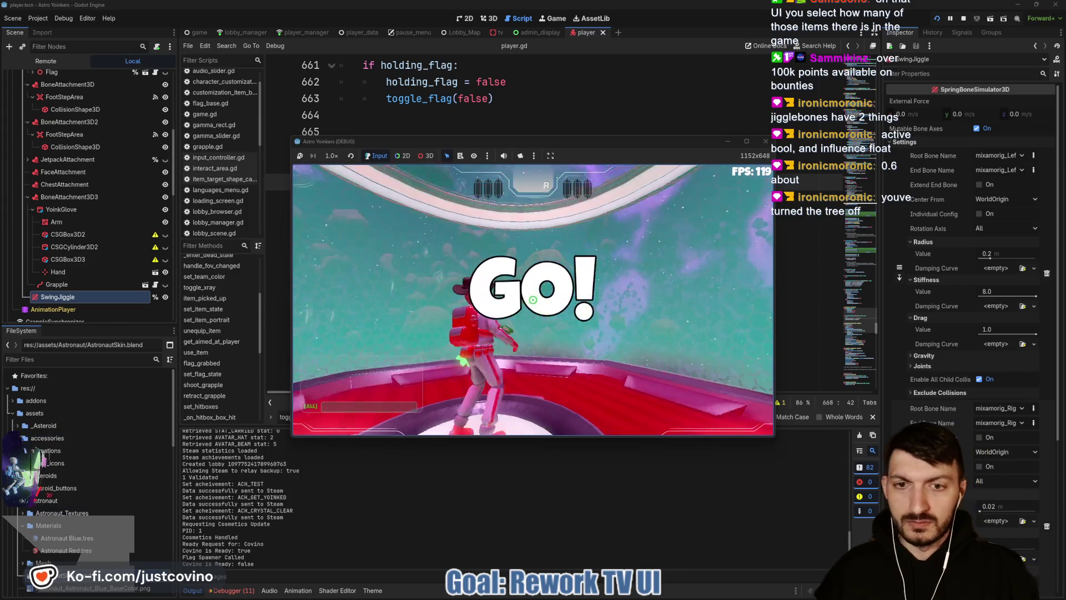
pyautogui.press('w')
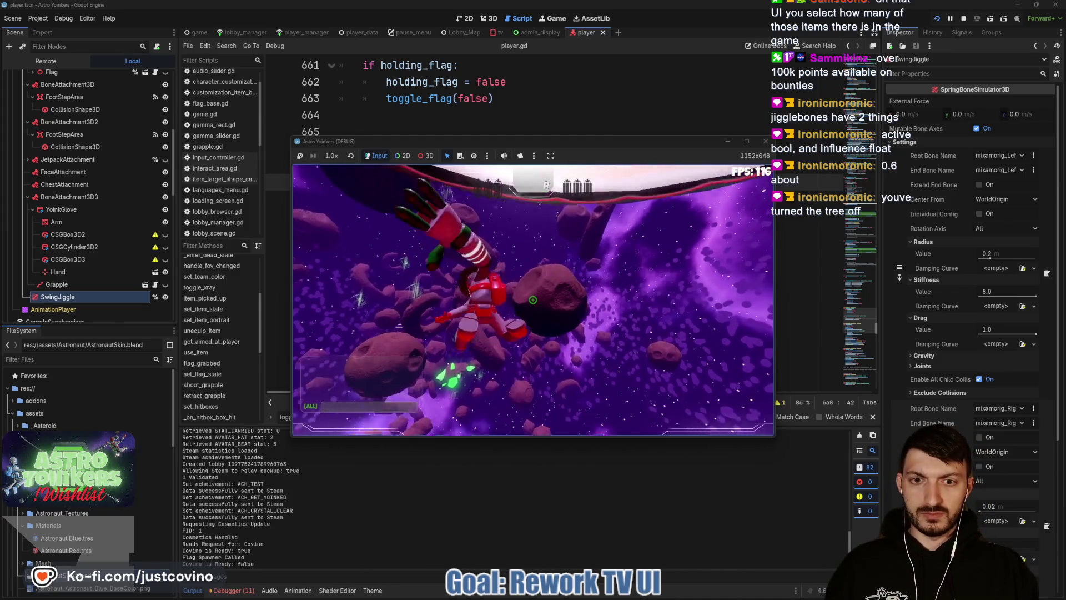
# Grapple nine times among the asteroids and satellite, then pause the game with Esc.
pyautogui.click(533, 300)
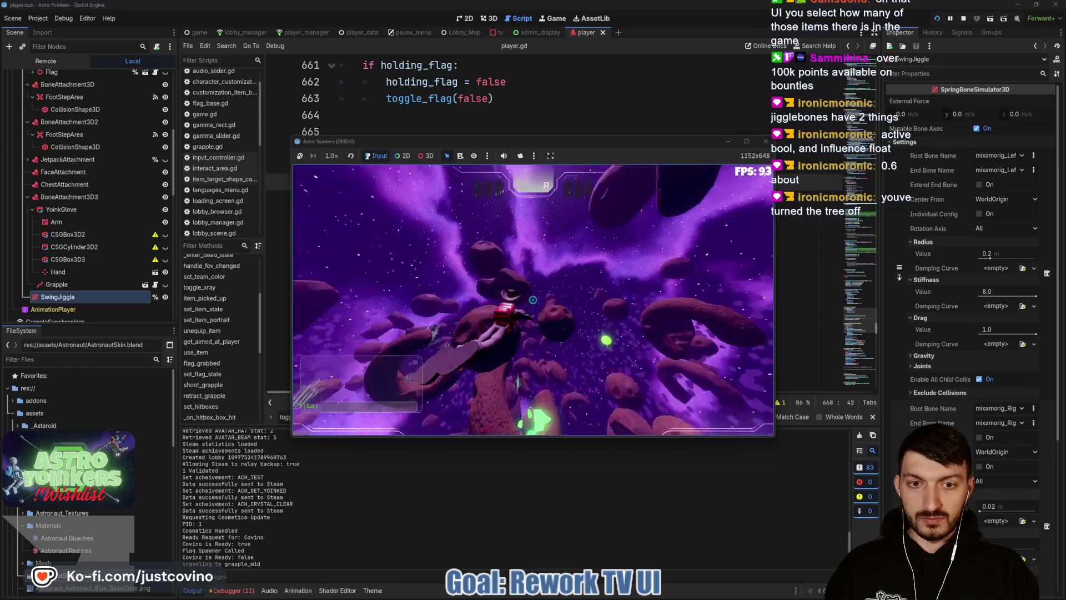
pyautogui.click(532, 300)
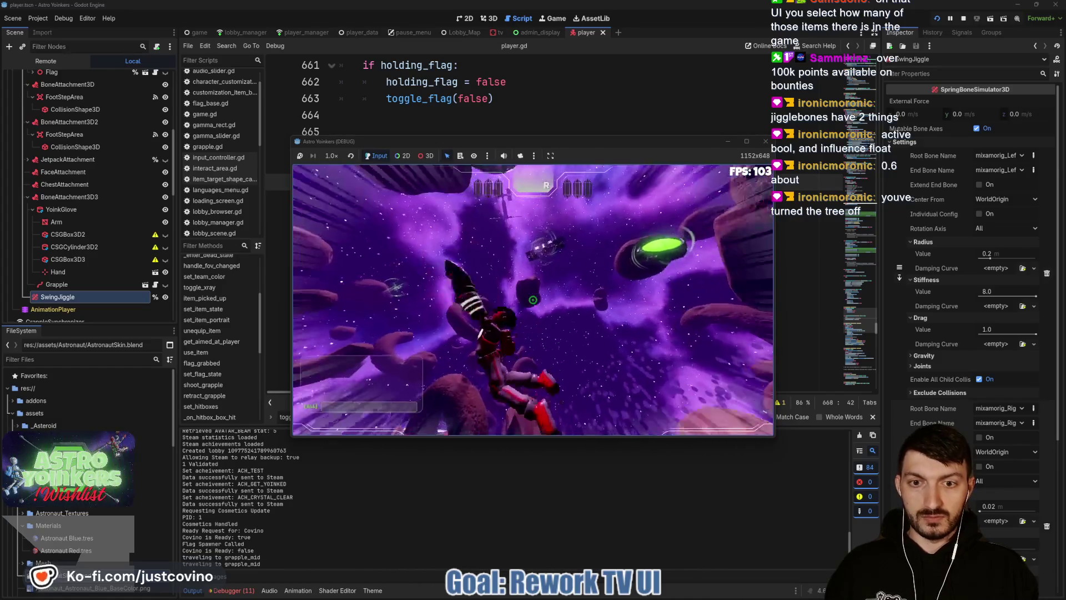
pyautogui.click(533, 300)
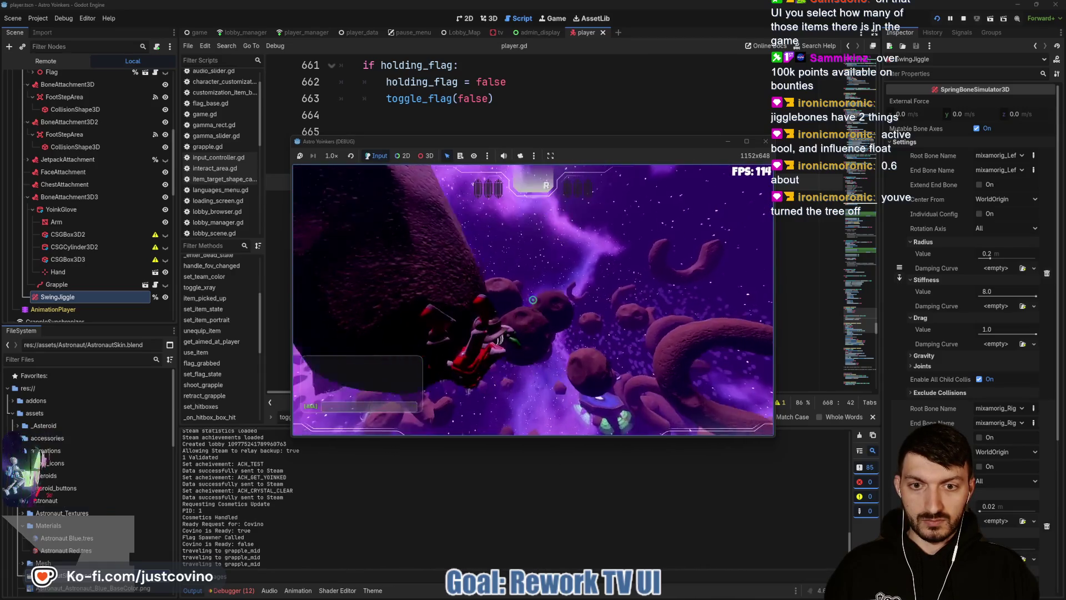
pyautogui.click(533, 299)
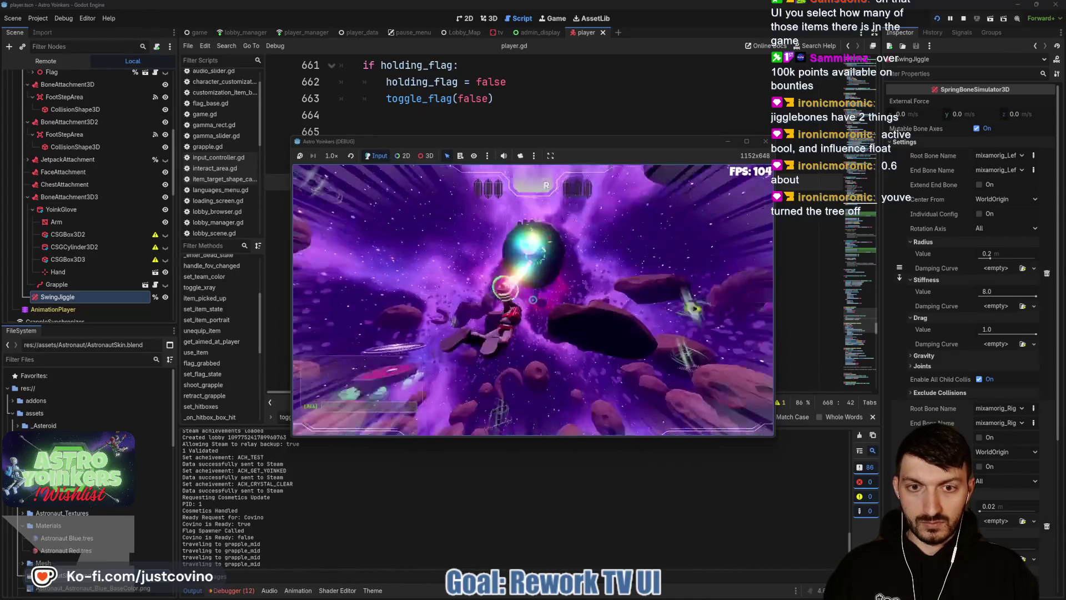
pyautogui.click(532, 300)
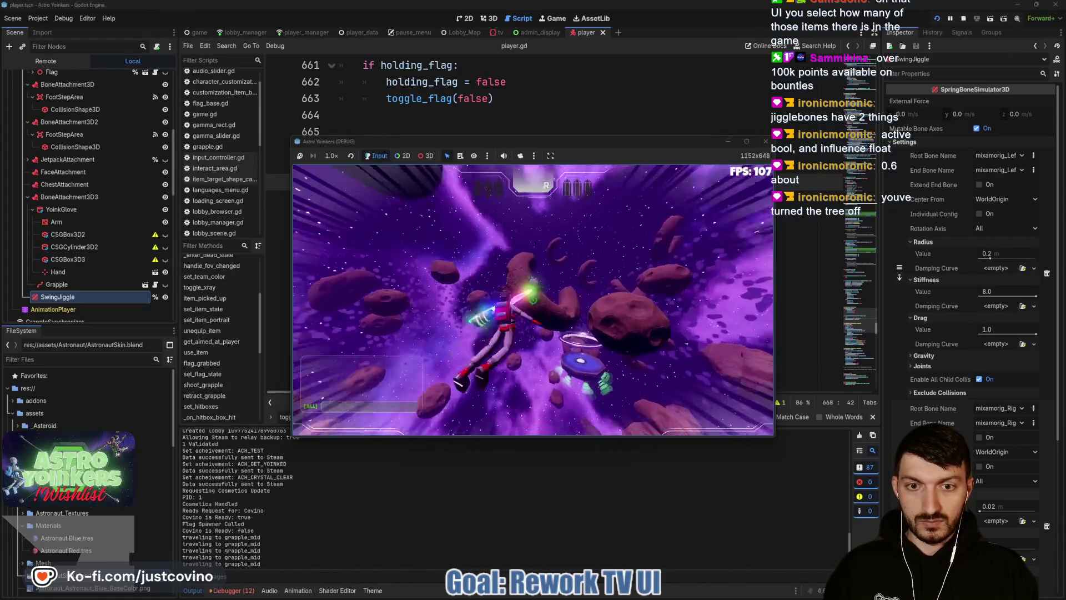
pyautogui.click(532, 300)
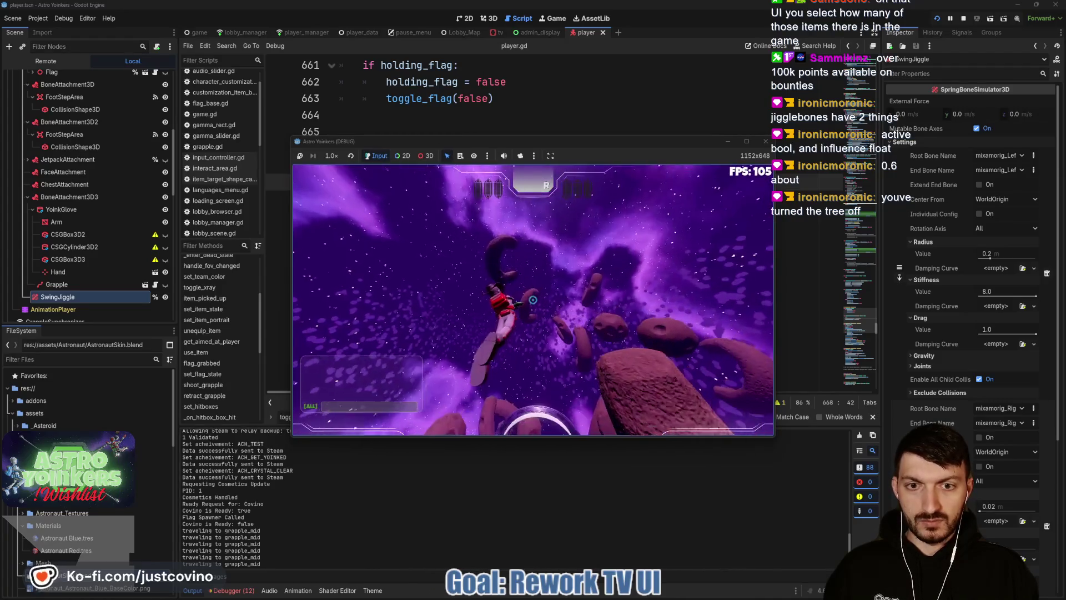
pyautogui.click(532, 300)
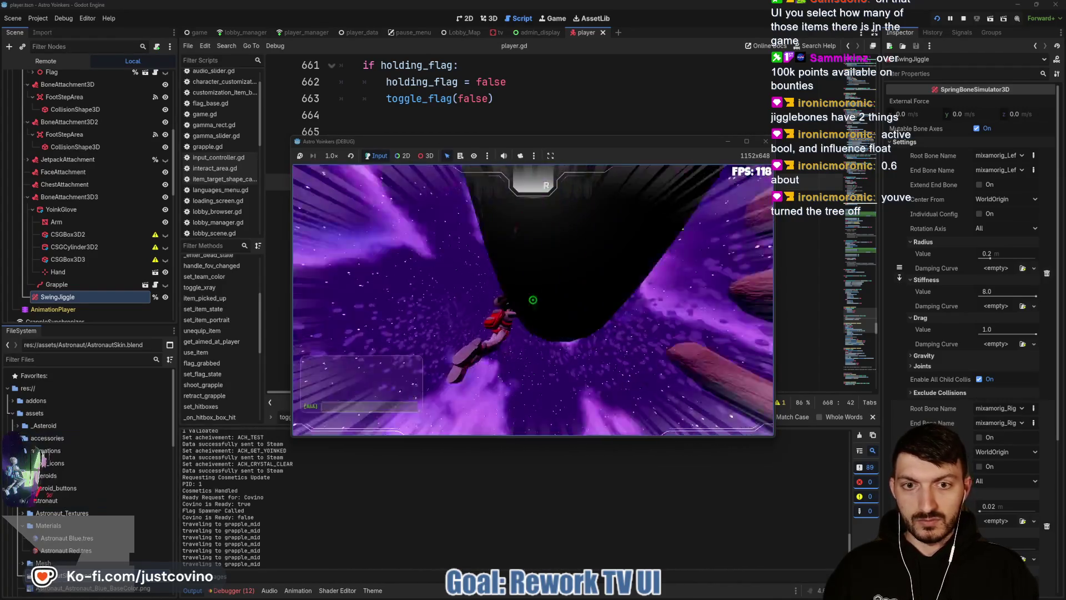
pyautogui.click(533, 300)
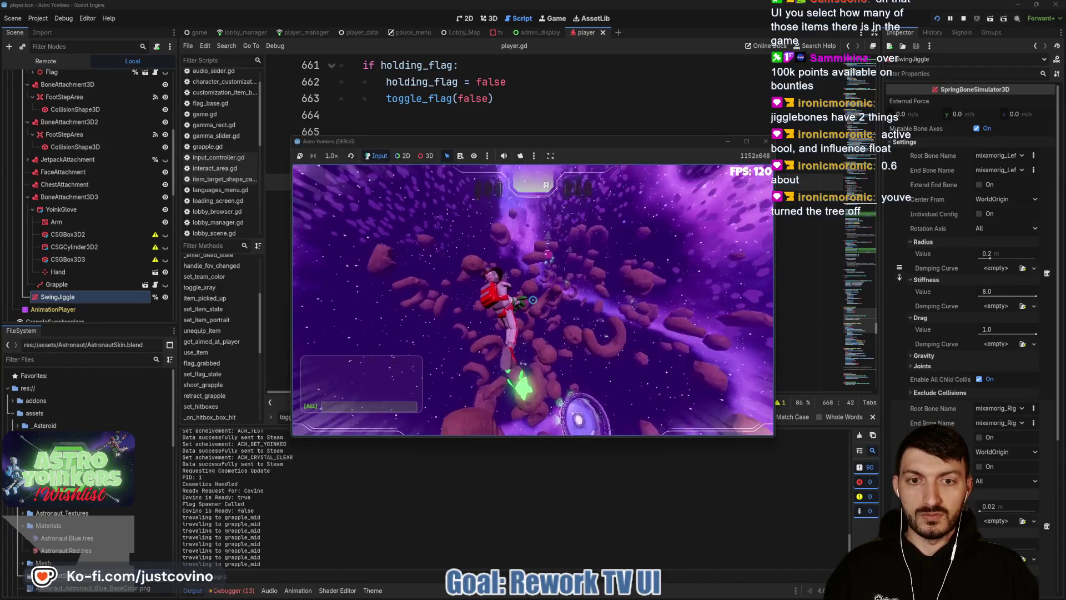
pyautogui.click(533, 300)
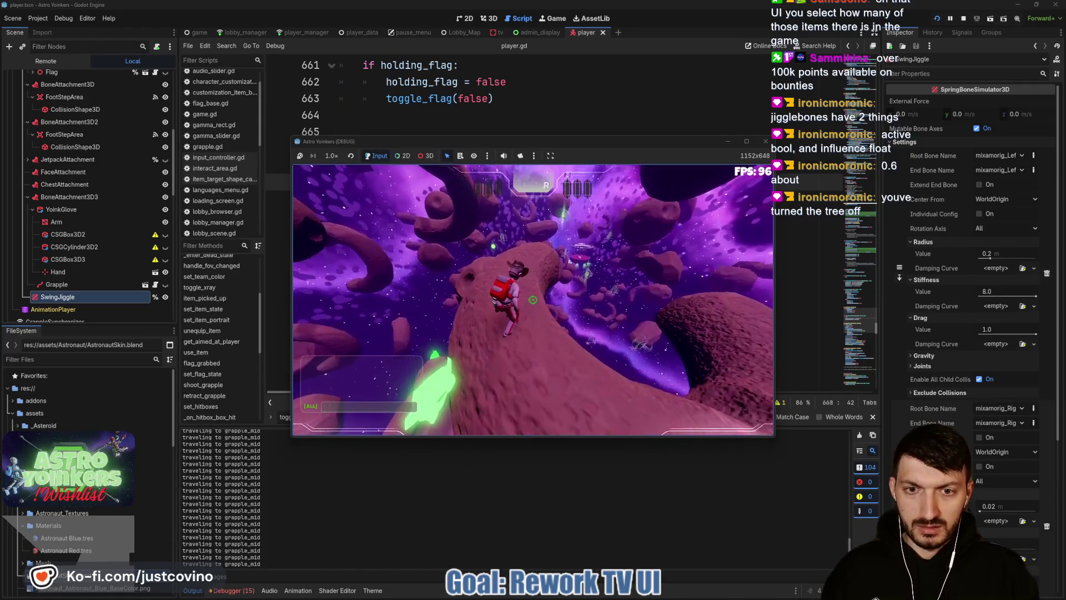
pyautogui.press('Escape')
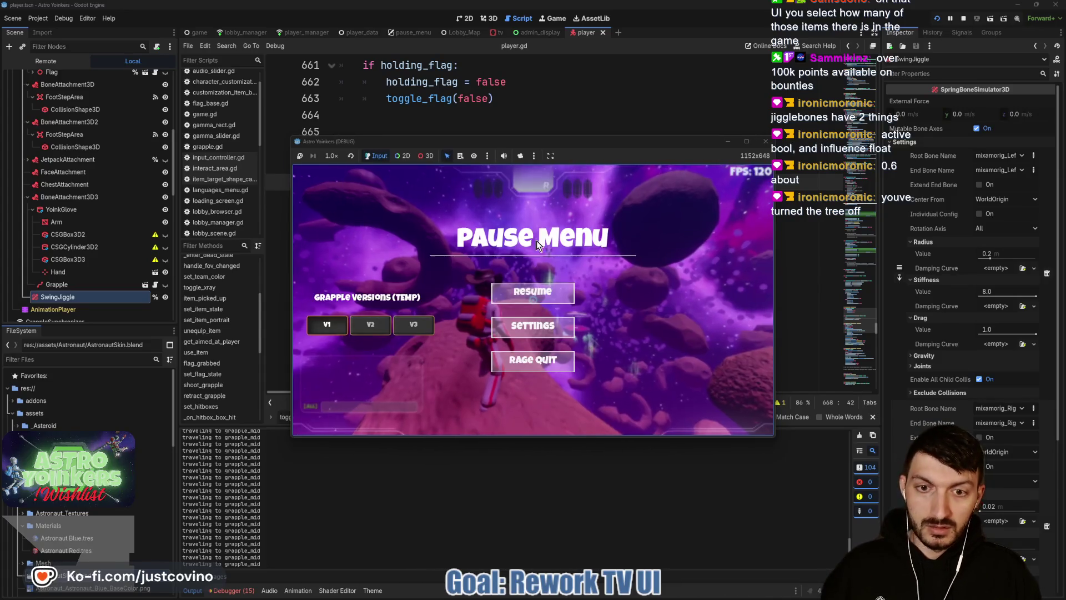
# Set the grapple_fast TimeScale in the AnimationTree state machine from 1.5 to 1.25 and save.
pyautogui.click(561, 84)
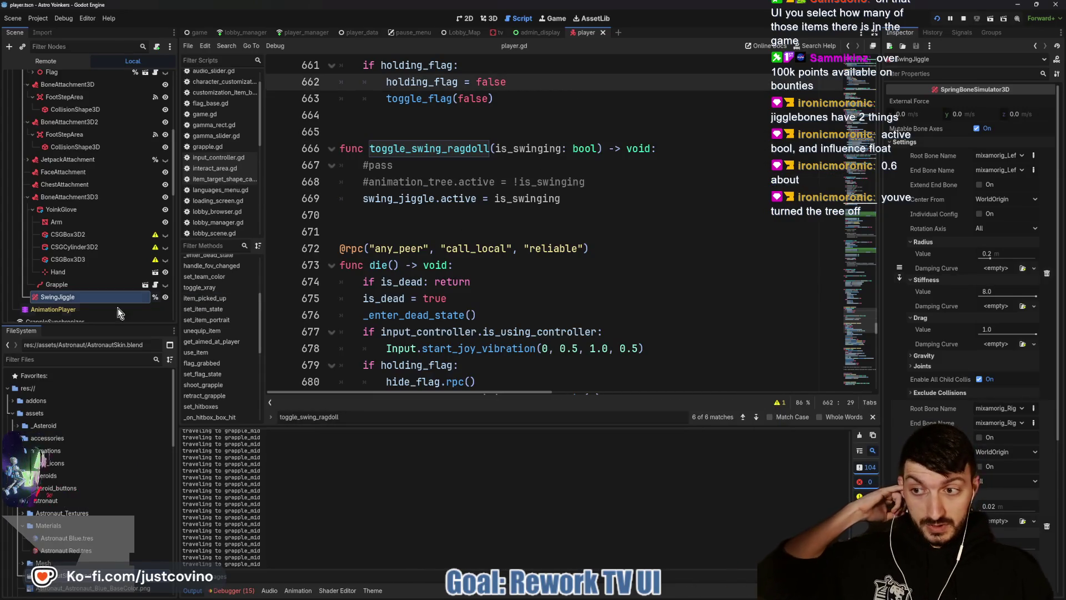
pyautogui.scroll(-3, 71, 271)
pyautogui.scroll(-10, 71, 272)
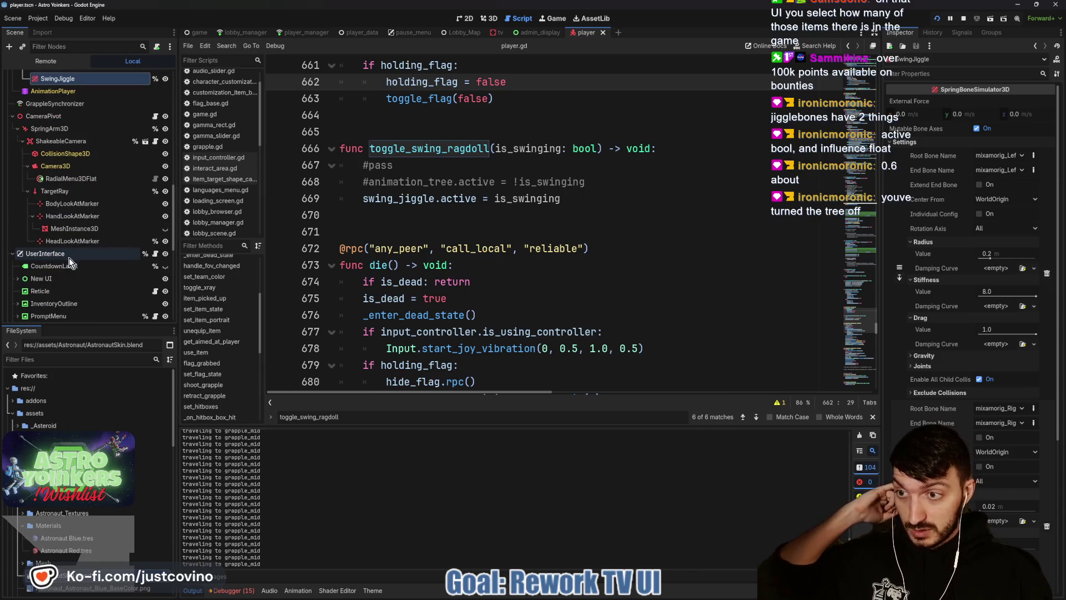
pyautogui.scroll(-3, 71, 278)
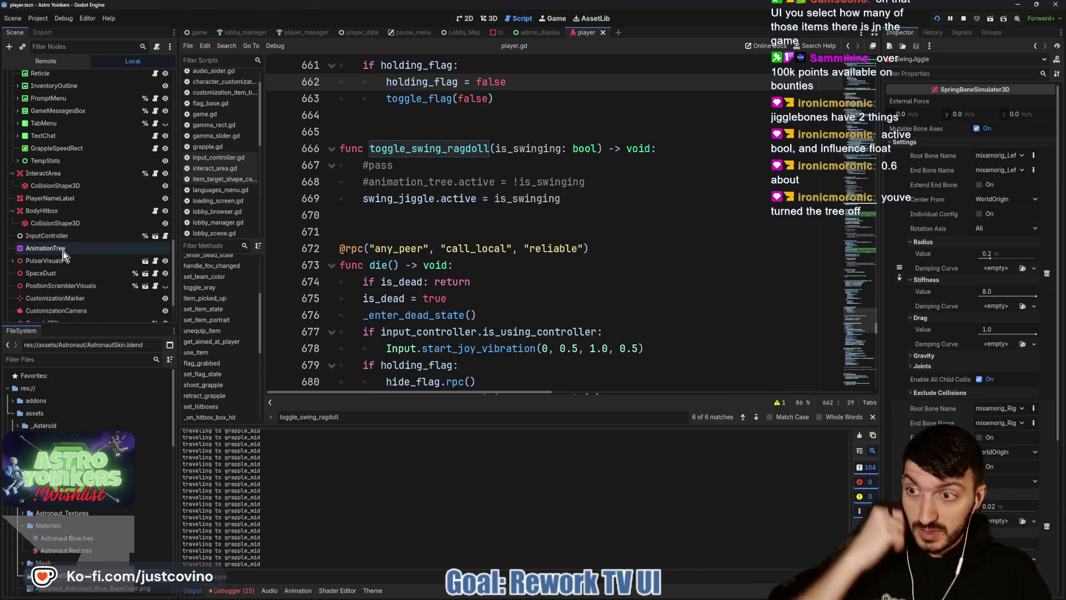
pyautogui.click(61, 248)
pyautogui.click(406, 590)
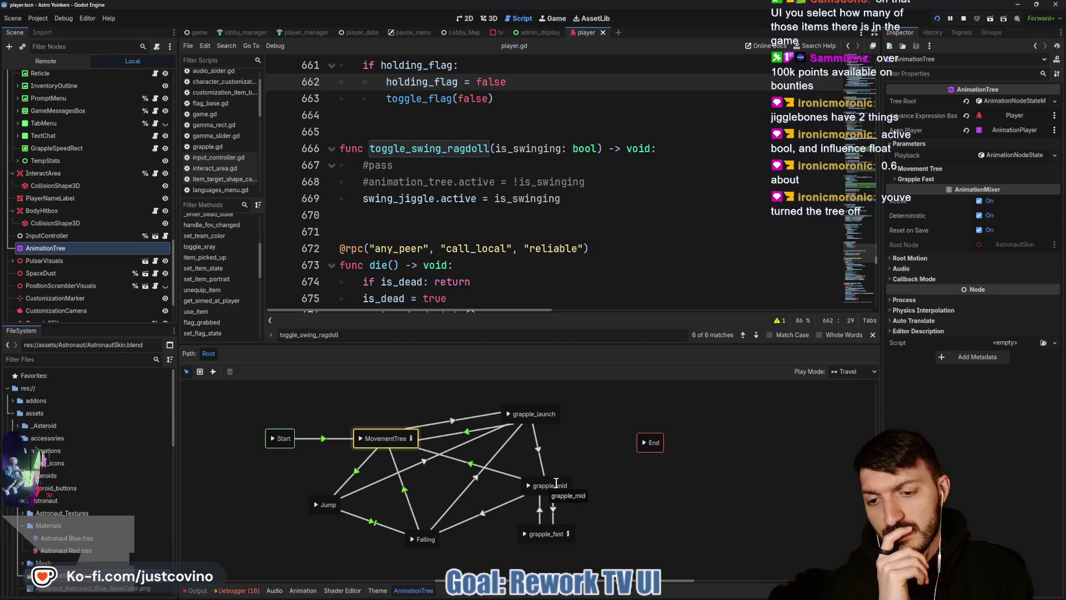
pyautogui.click(569, 535)
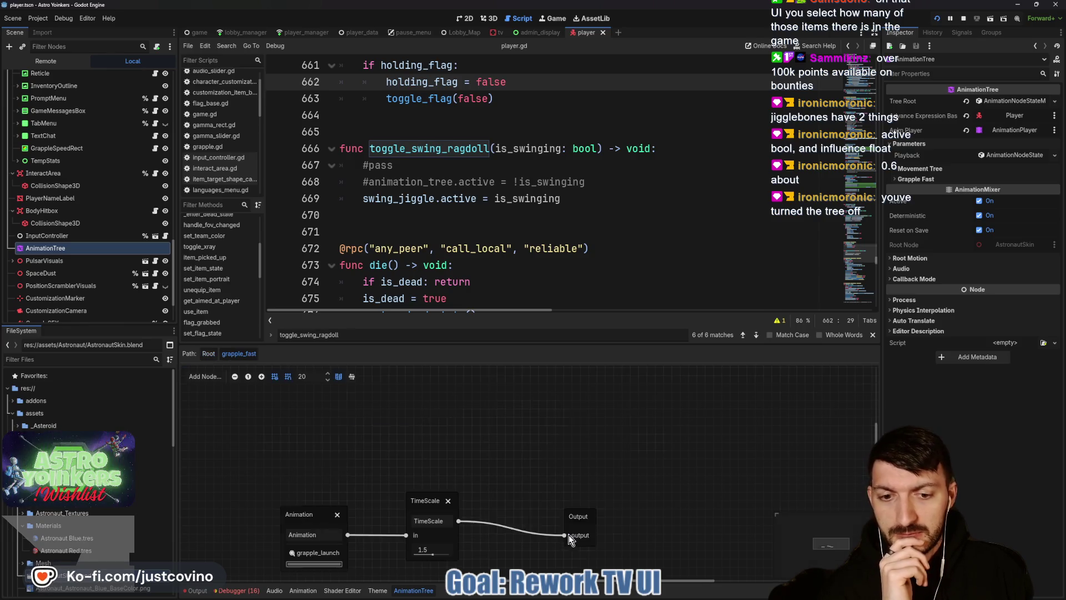
pyautogui.write('1.')
pyautogui.press('Return')
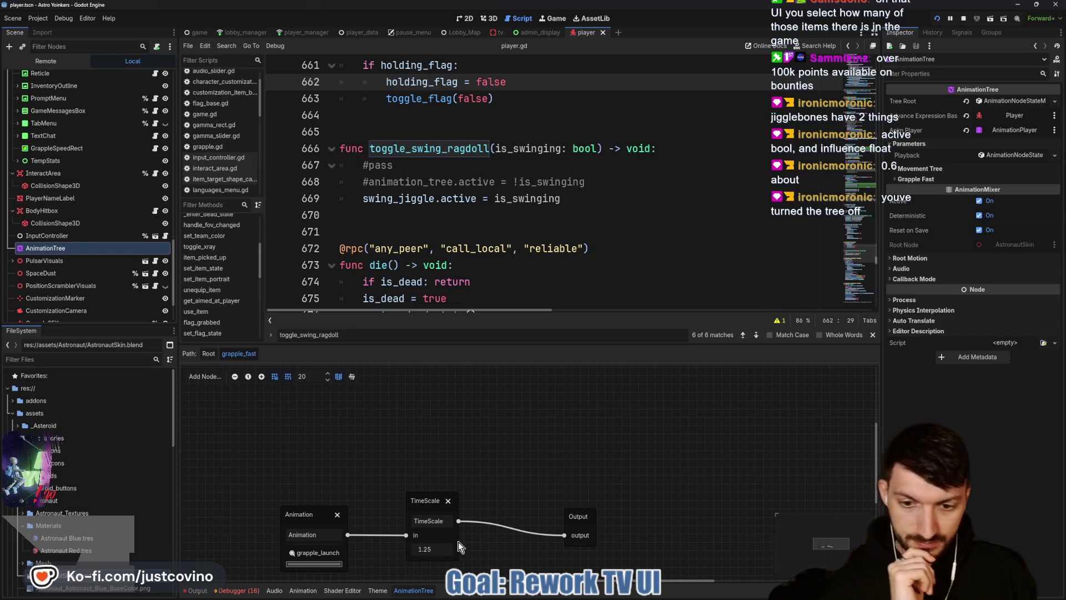
pyautogui.hotkey('ctrl', 's')
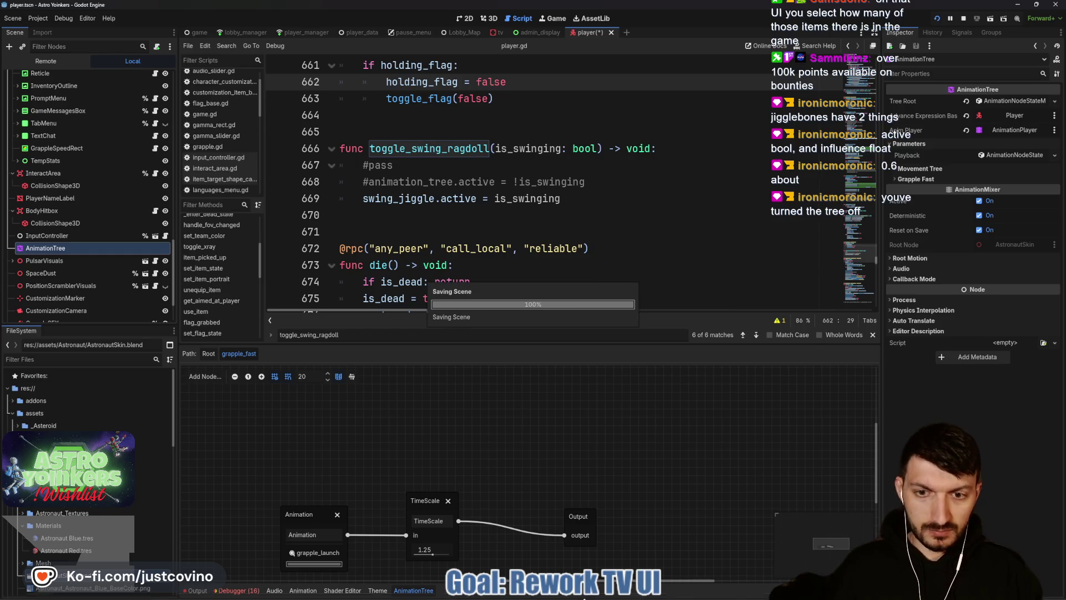
# Resume the paused game, grapple four times at TimeScale 1.25, then stop with F8.
pyautogui.click(639, 595)
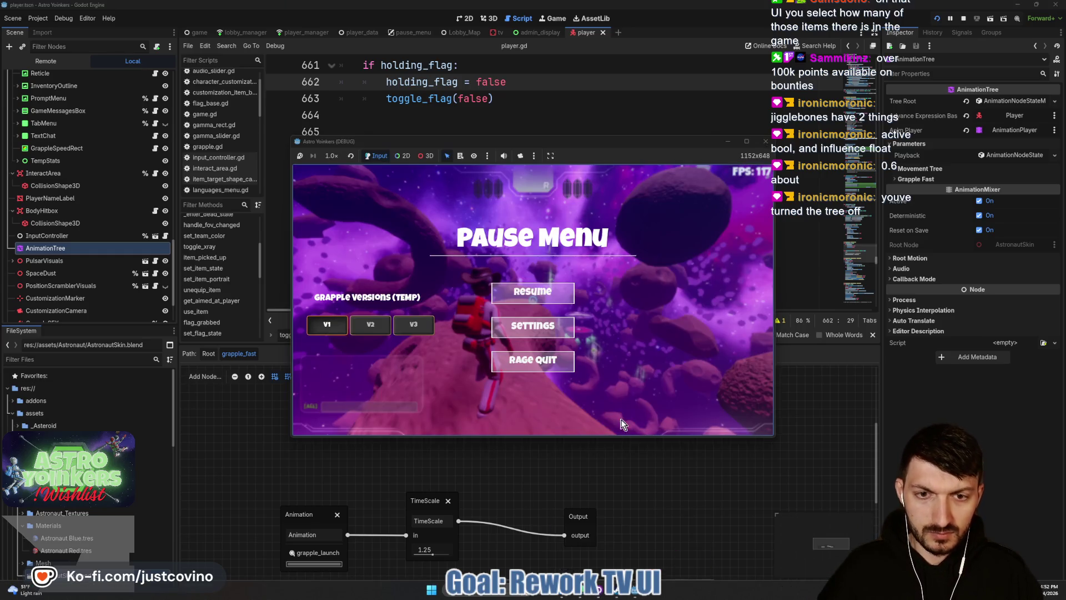
pyautogui.press('Escape')
pyautogui.click(532, 300)
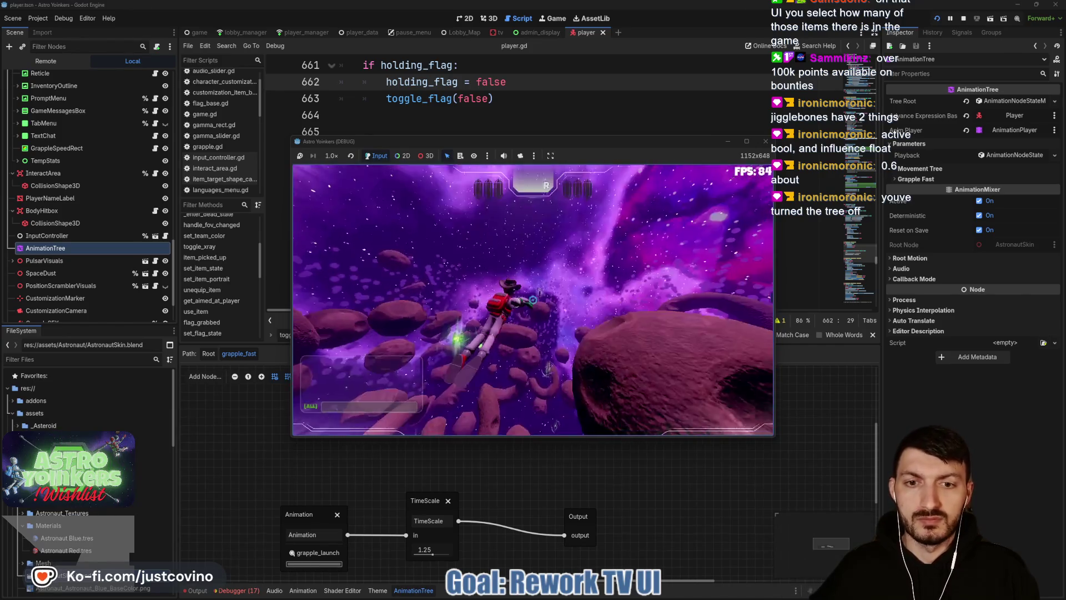
pyautogui.click(533, 300)
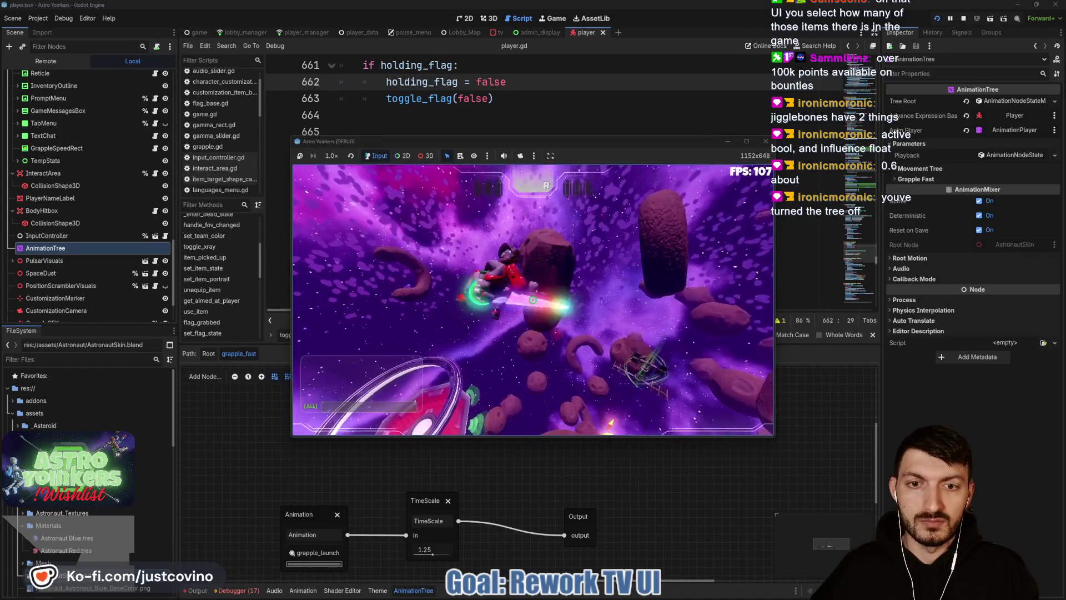
pyautogui.click(532, 300)
pyautogui.click(532, 299)
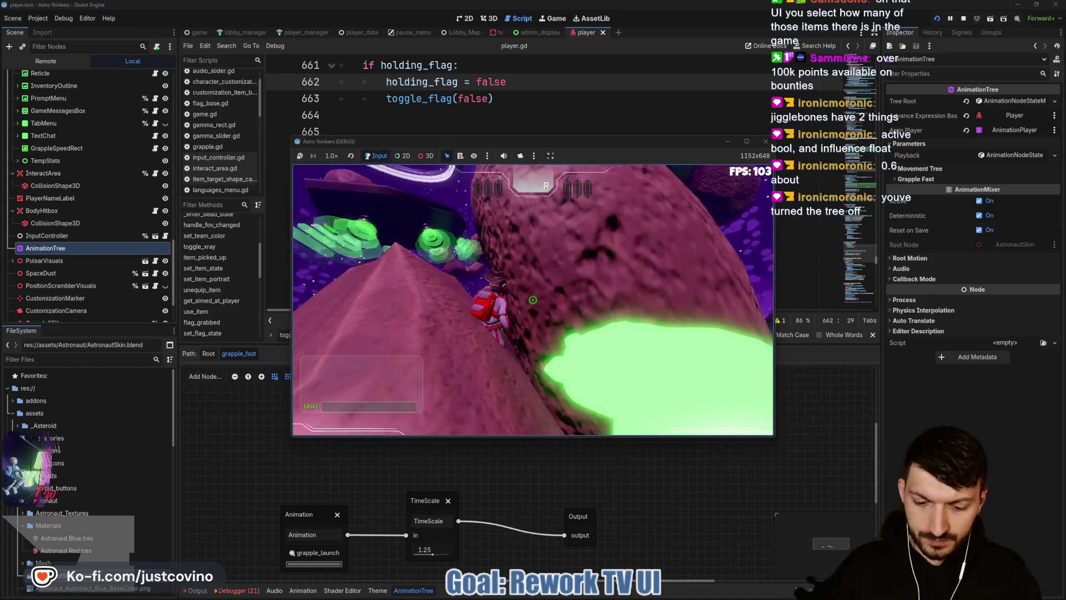
pyautogui.press('F8')
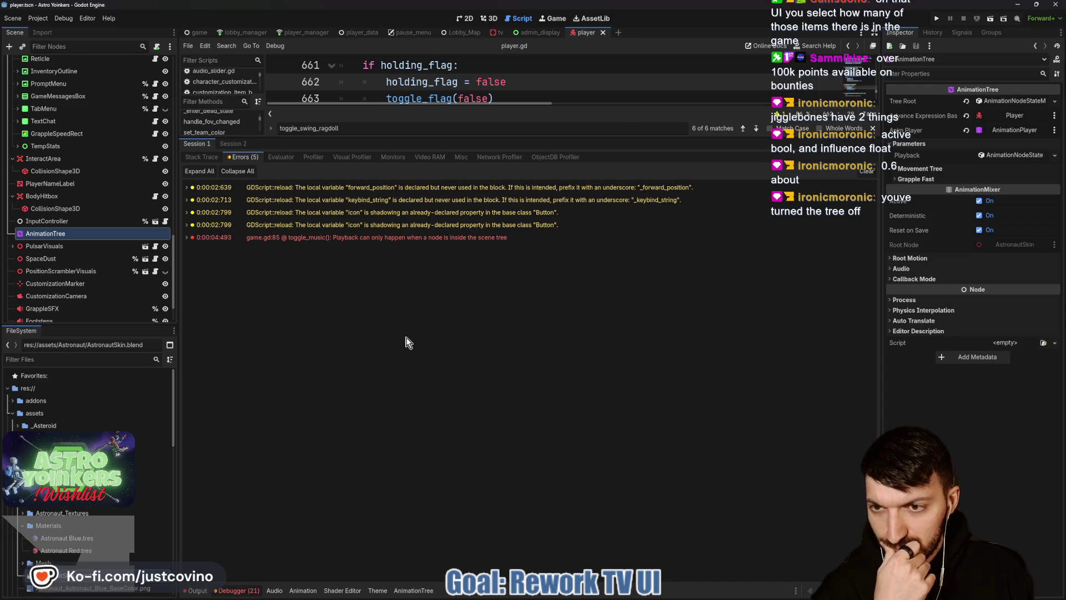
# Check both debug sessions, then clear the debugger's error list.
pyautogui.click(234, 144)
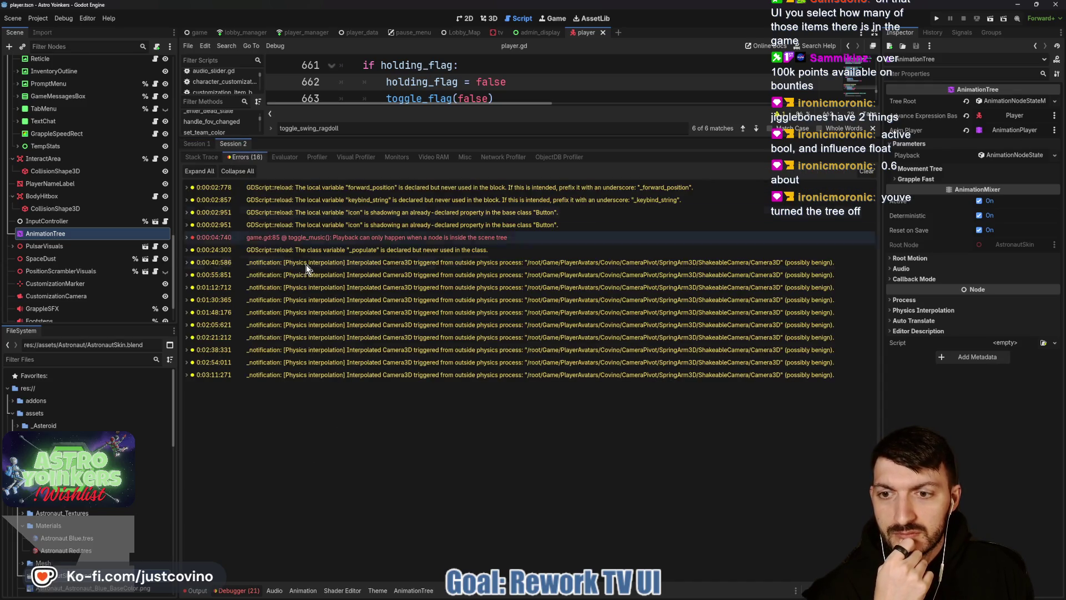
pyautogui.click(198, 144)
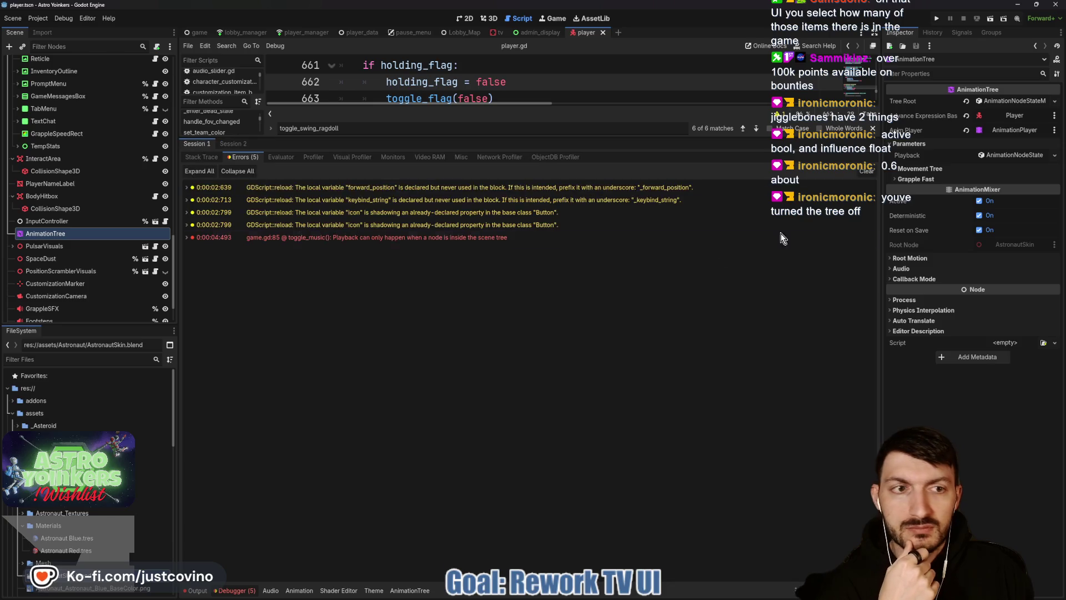
pyautogui.click(870, 169)
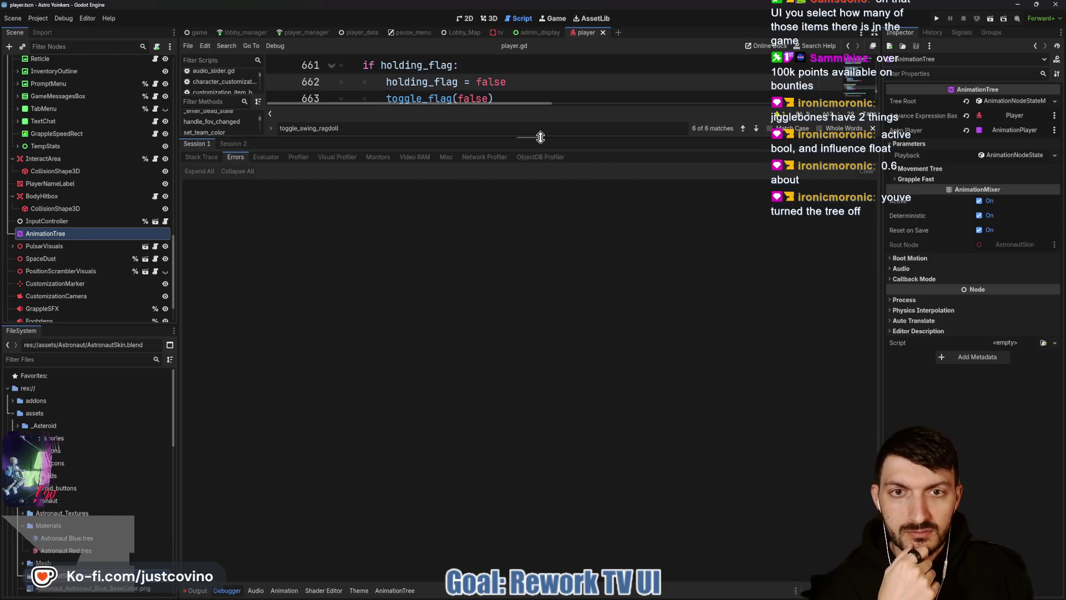
# Shrink the debugger panel and scroll the code up to the retract_grapple function in player.gd.
pyautogui.moveTo(536, 138); pyautogui.dragTo(524, 465)
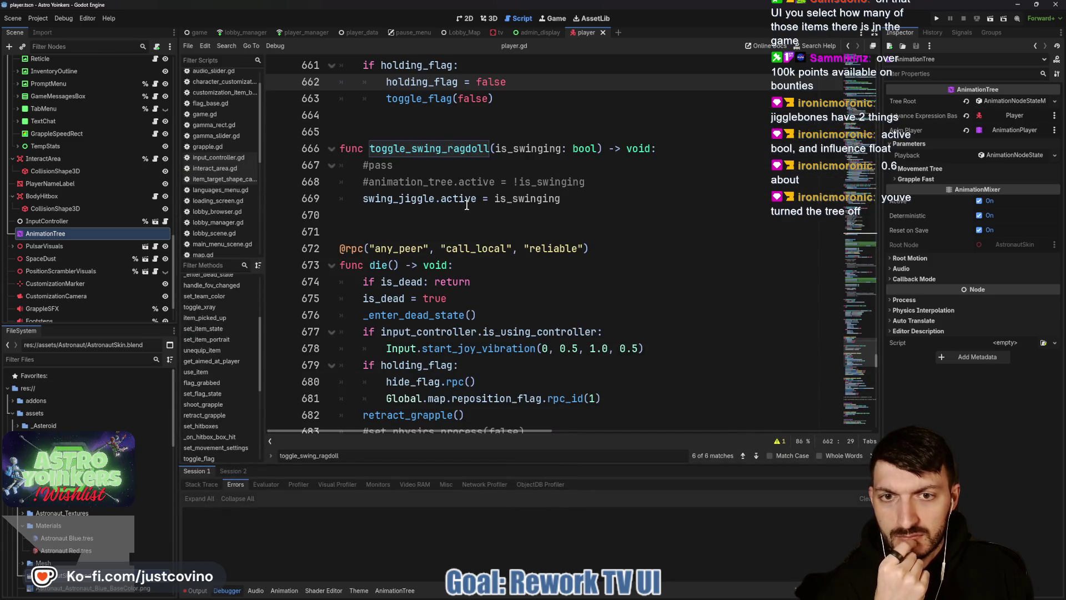
pyautogui.scroll(5, 466, 205)
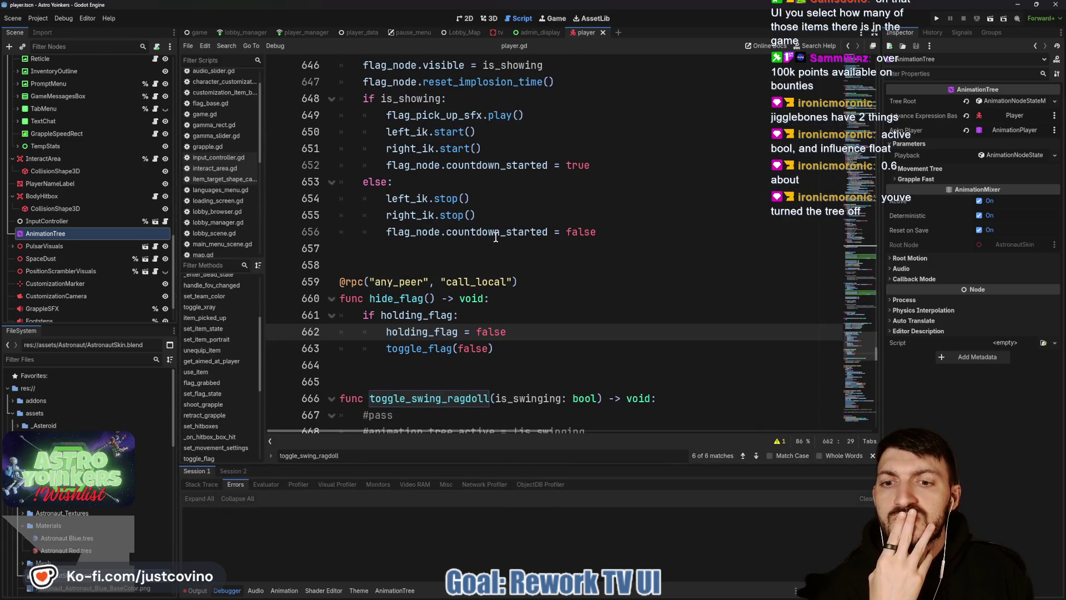
pyautogui.scroll(-4, 496, 237)
pyautogui.scroll(5, 496, 237)
pyautogui.scroll(2, 496, 237)
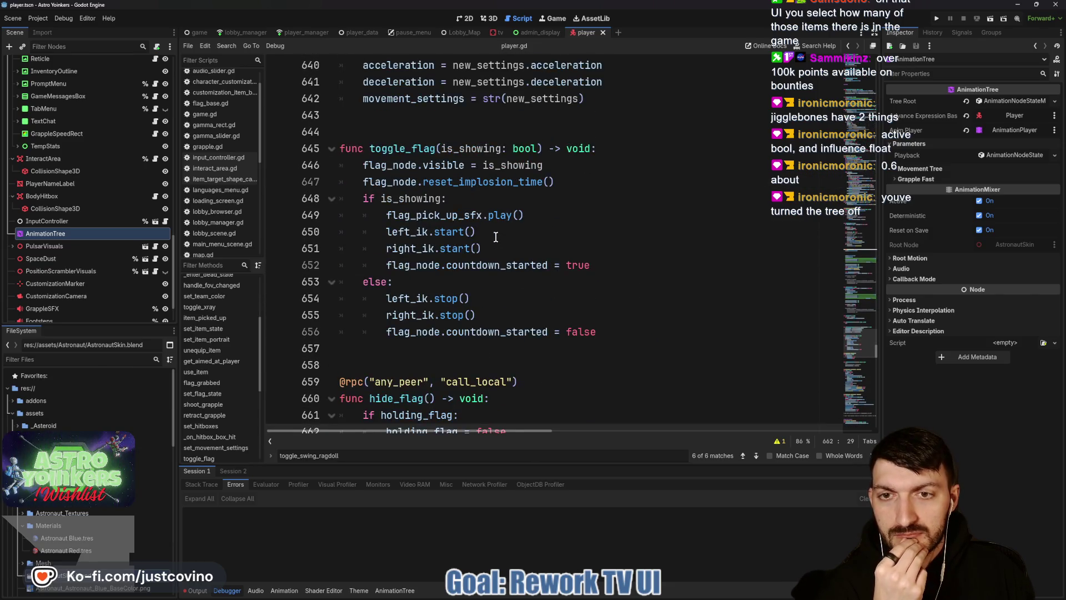
pyautogui.scroll(2, 496, 237)
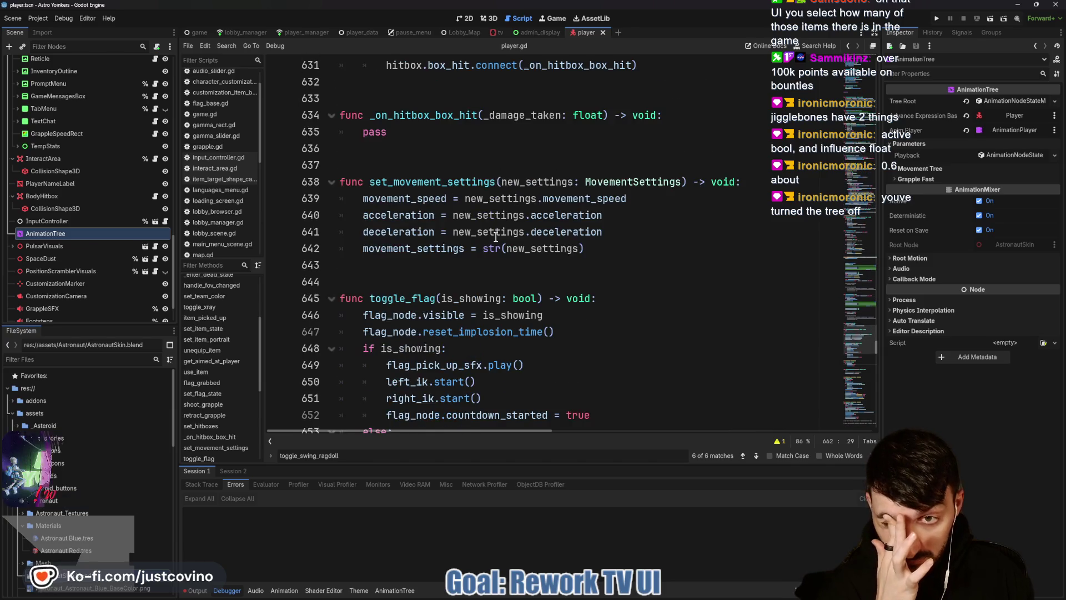
pyautogui.scroll(4, 495, 237)
pyautogui.scroll(3, 496, 237)
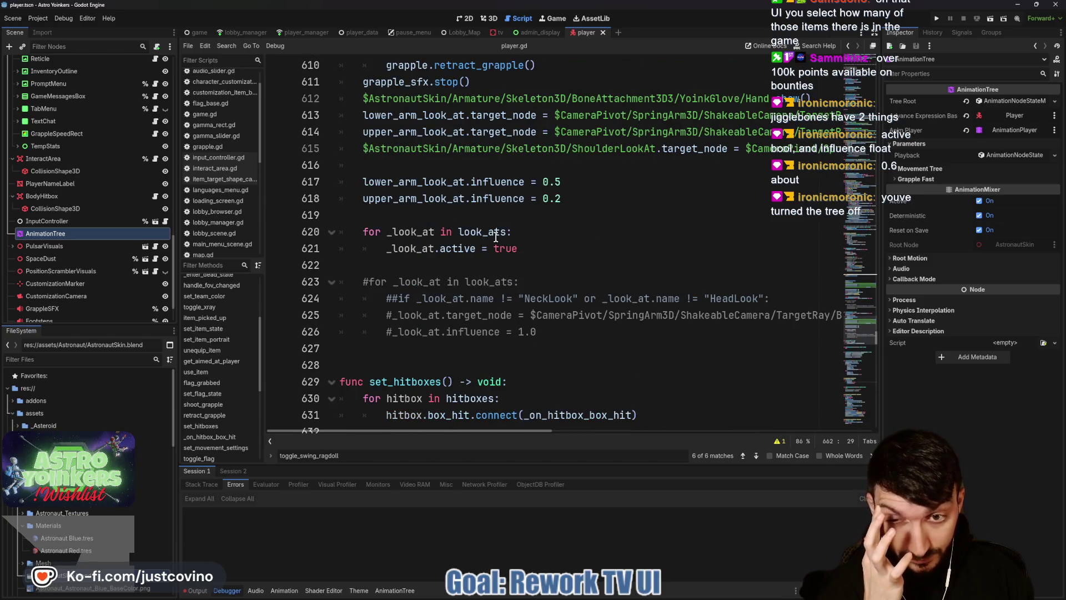
pyautogui.scroll(4, 496, 237)
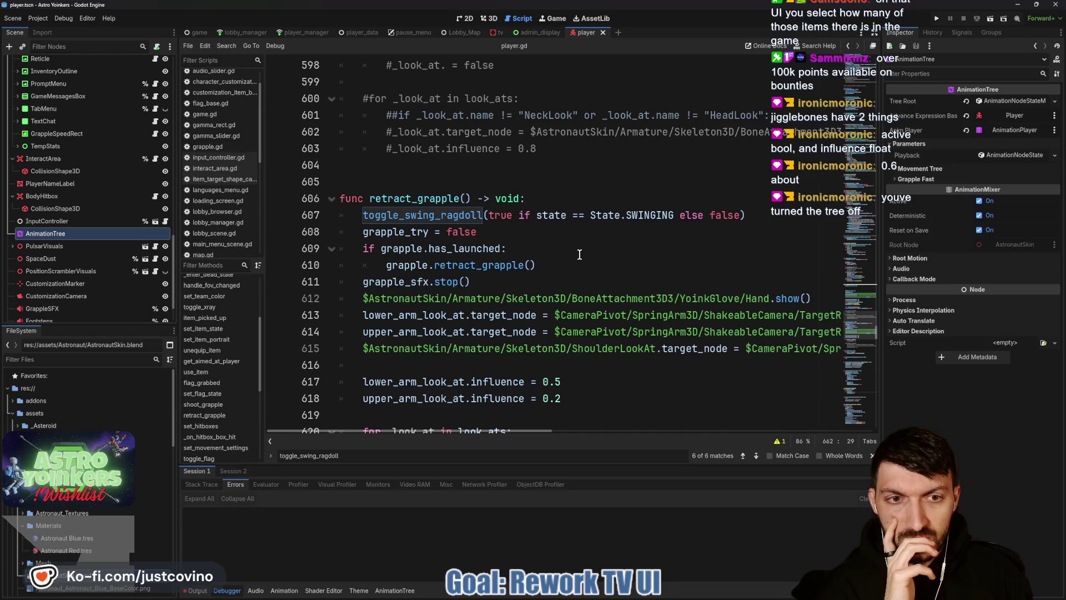
# Rewrite line 607 as toggle_swing_ragdoll(state == State.SWINGING), then select 'false if' on line 595.
pyautogui.moveTo(536, 214); pyautogui.dragTo(480, 215)
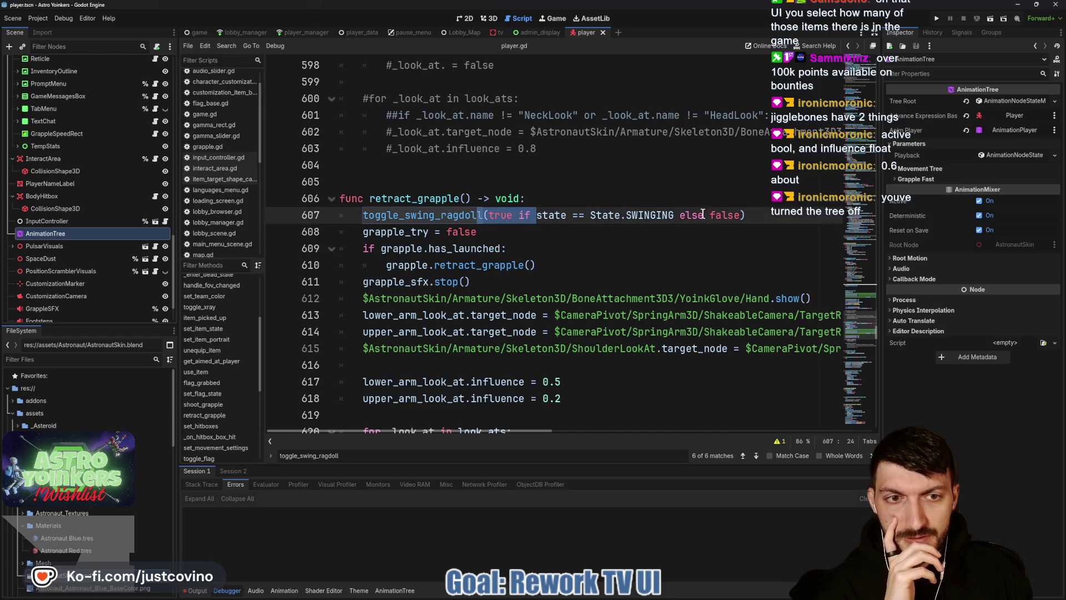
pyautogui.moveTo(673, 214); pyautogui.dragTo(536, 215)
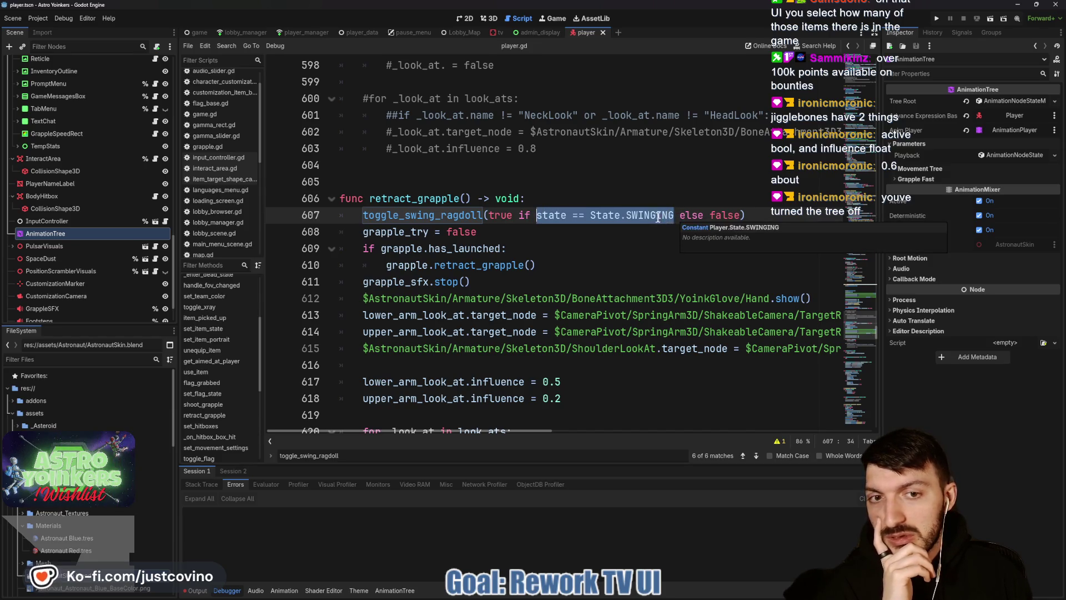
pyautogui.click(537, 230)
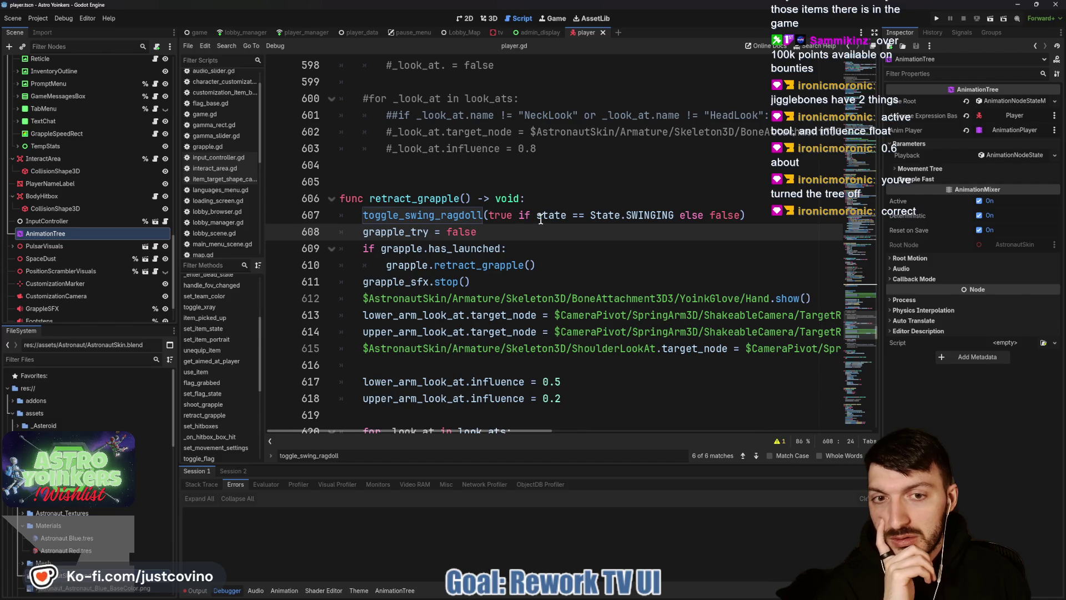
pyautogui.moveTo(536, 215); pyautogui.dragTo(488, 213)
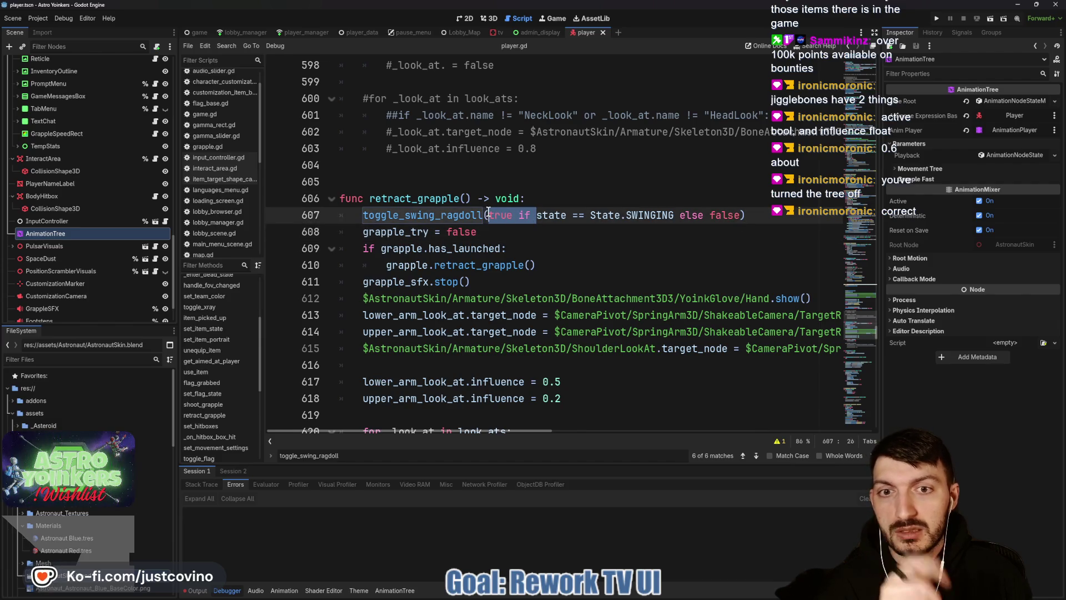
pyautogui.press('BackSpace')
pyautogui.moveTo(627, 215); pyautogui.dragTo(690, 217)
pyautogui.press('BackSpace')
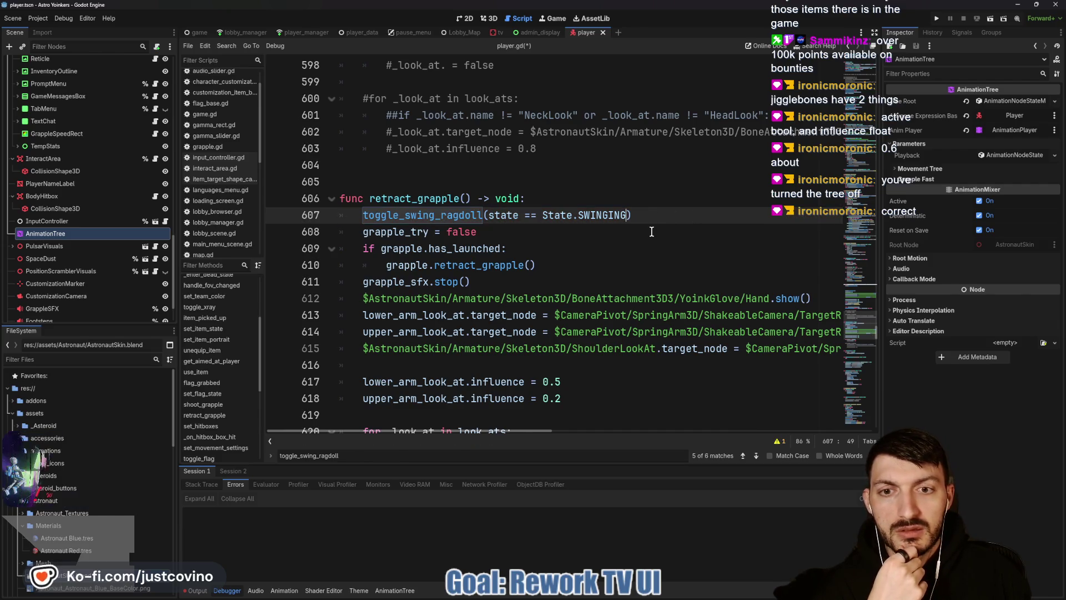
pyautogui.scroll(4, 648, 240)
pyautogui.moveTo(543, 215); pyautogui.dragTo(490, 214)
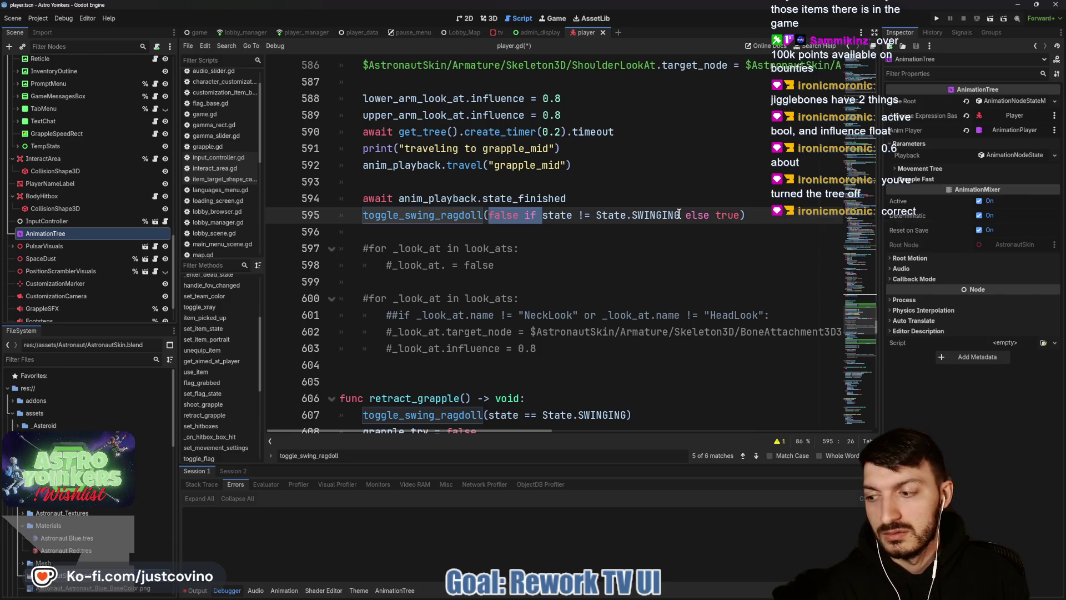
# Change line 595 to toggle_swing_ragdoll(state == State.SWINGING) by dropping 'false if', 'else true' and flipping != to ==.
pyautogui.moveTo(680, 215); pyautogui.dragTo(740, 216)
pyautogui.press('BackSpace')
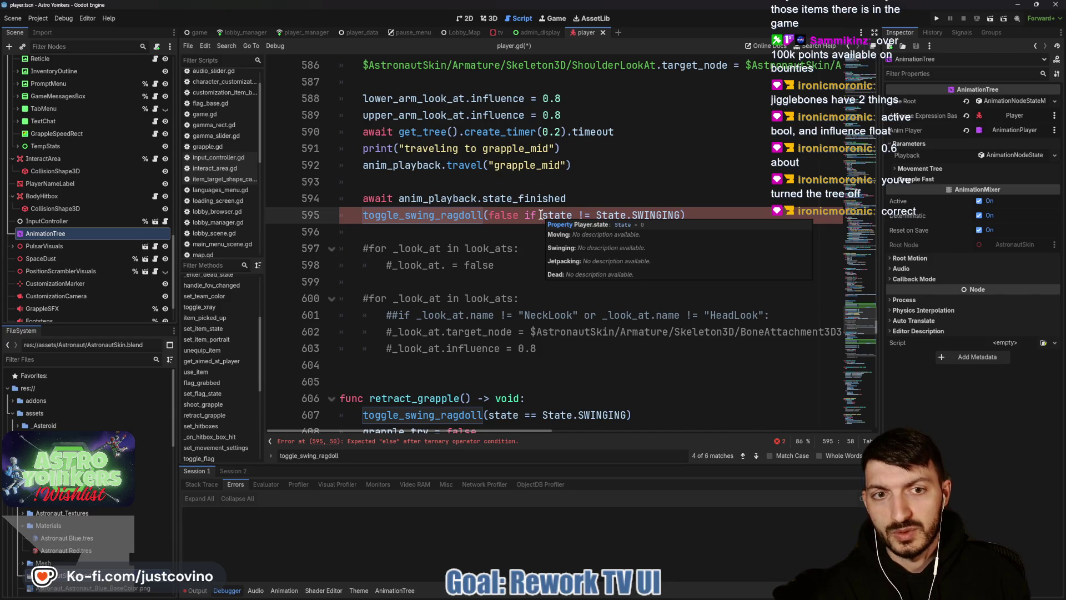
pyautogui.scroll(1, 541, 215)
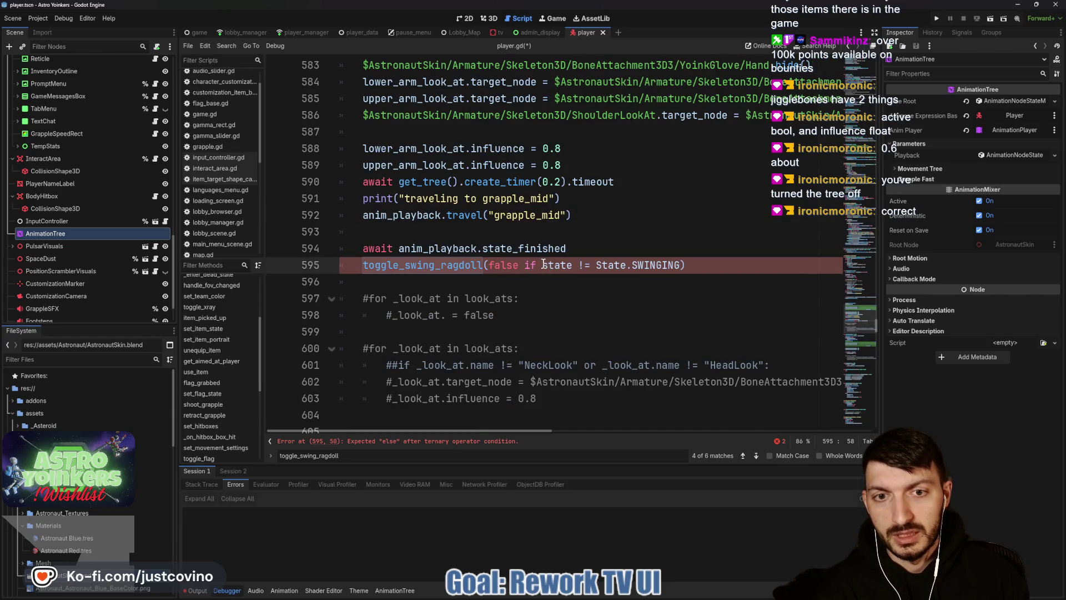
pyautogui.moveTo(542, 265); pyautogui.dragTo(489, 265)
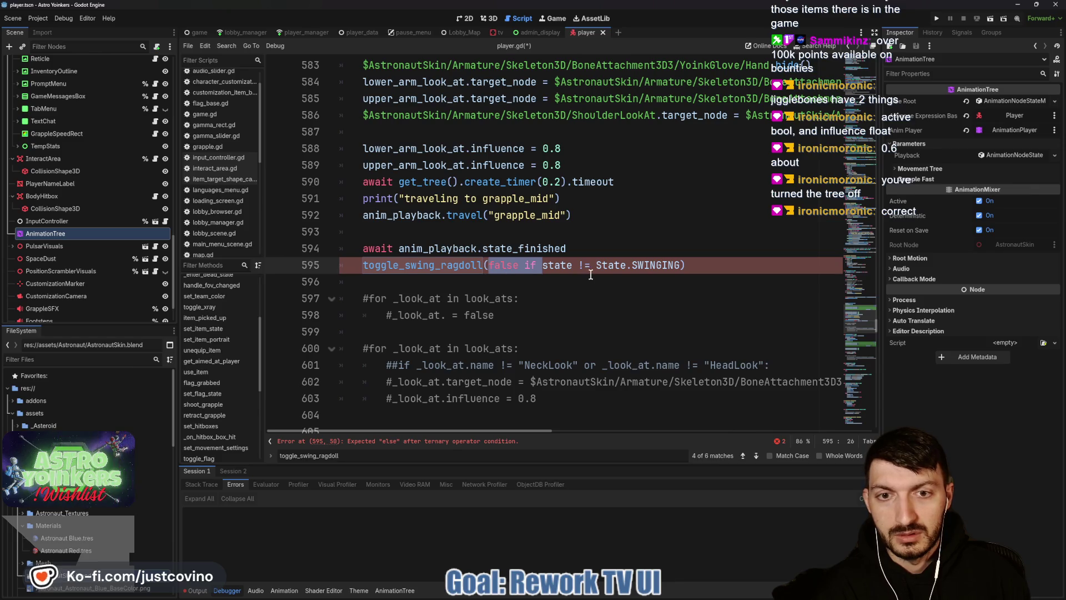
pyautogui.press('BackSpace')
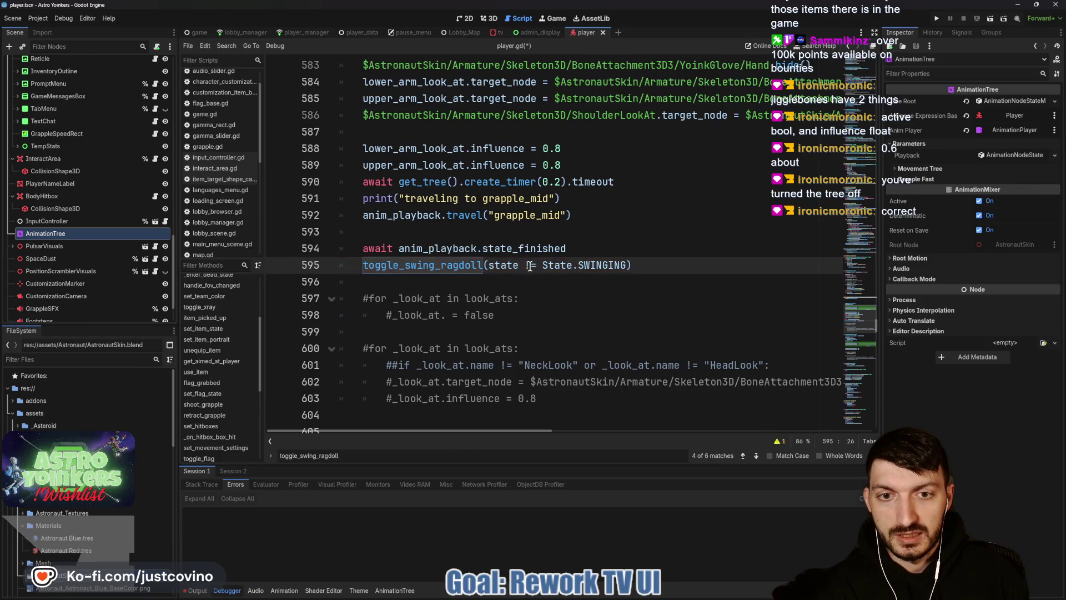
pyautogui.press('BackSpace')
pyautogui.press('BackSpace')
pyautogui.press('BackSpace')
pyautogui.write('==')
pyautogui.press('End')
# Review the surrounding grapple code, placing the cursor on blank line 596.
pyautogui.scroll(3, 621, 266)
pyautogui.scroll(1, 621, 266)
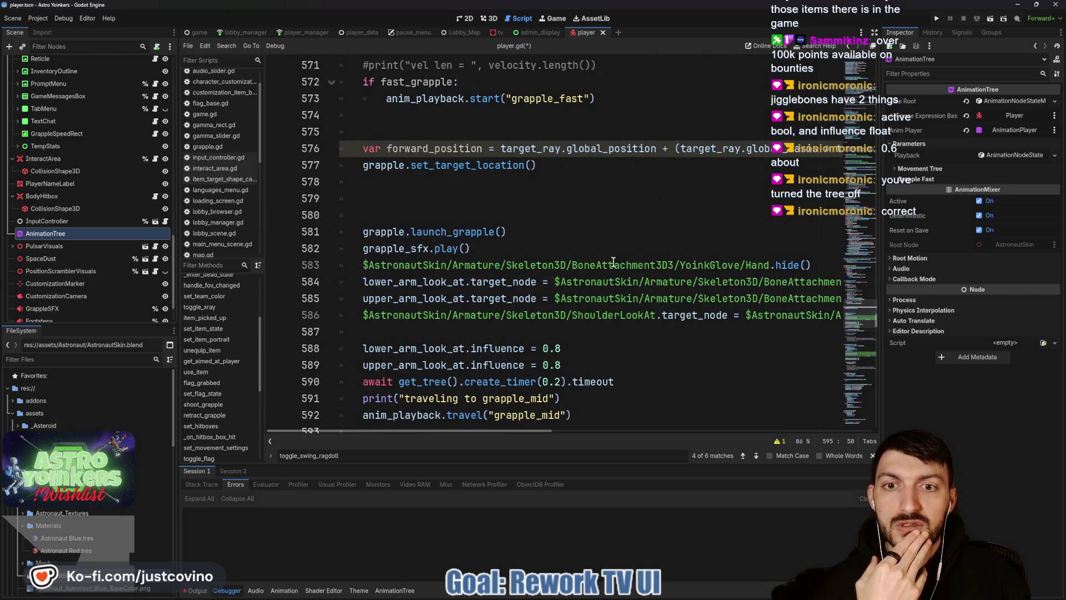
pyautogui.scroll(1, 610, 260)
pyautogui.scroll(-5, 610, 261)
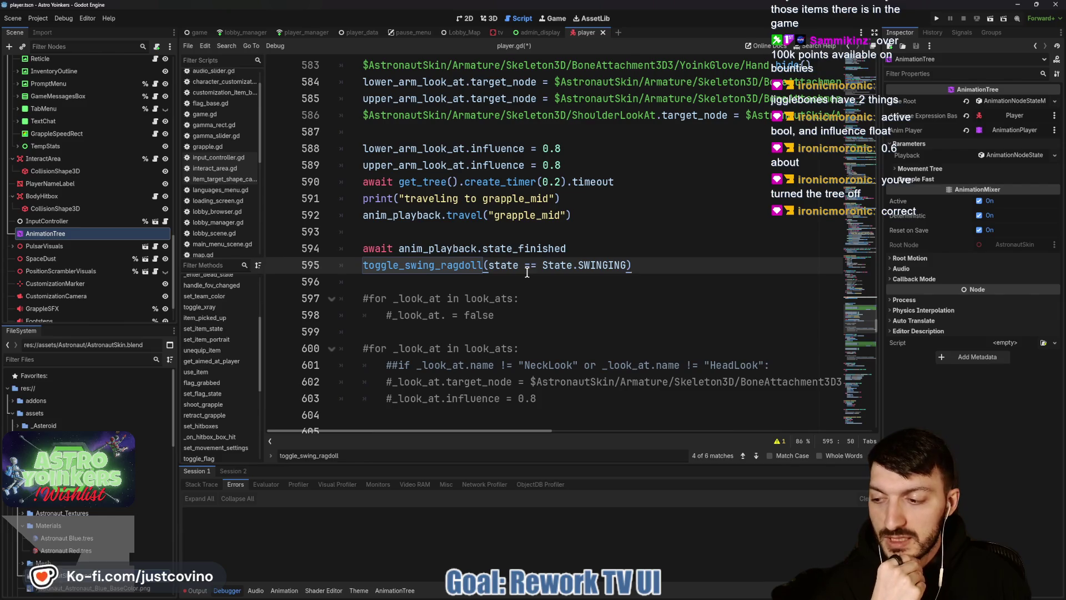
pyautogui.click(586, 279)
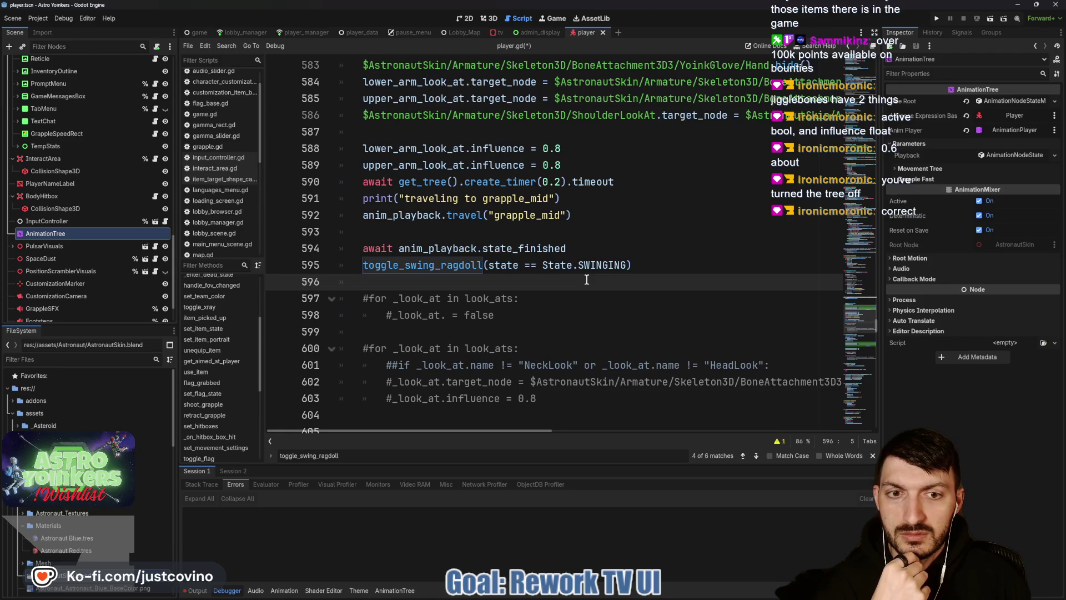
pyautogui.scroll(4, 812, 139)
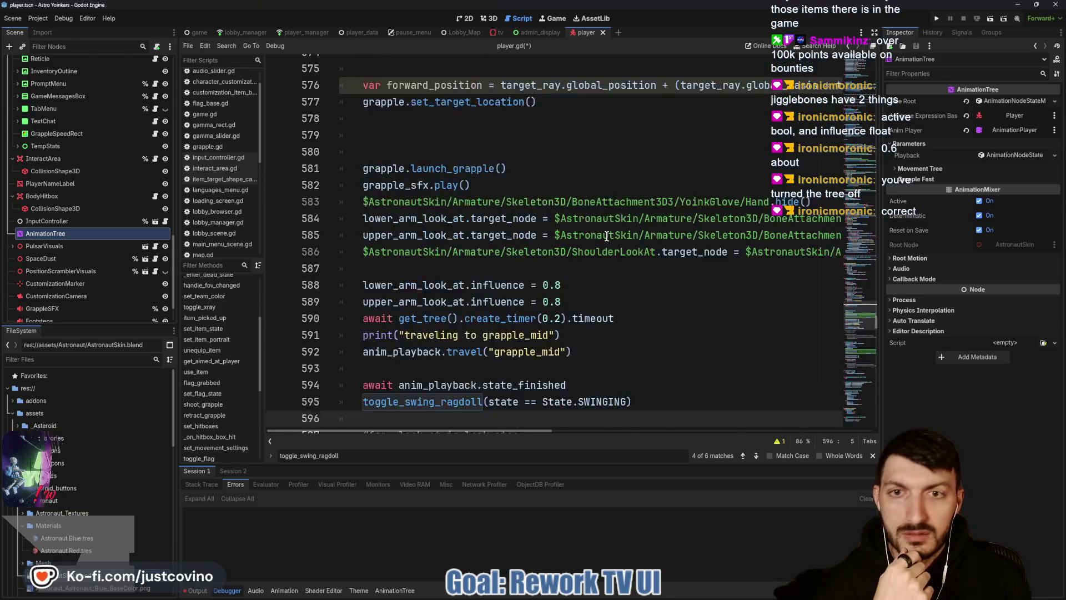
pyautogui.scroll(-3, 605, 236)
pyautogui.scroll(-6, 604, 235)
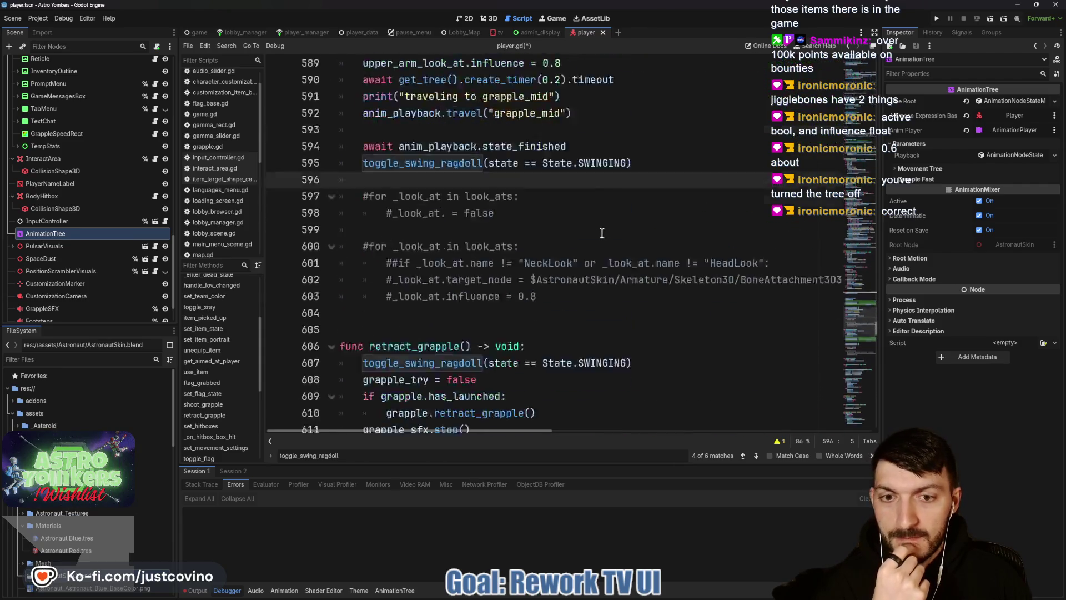
pyautogui.scroll(5, 601, 233)
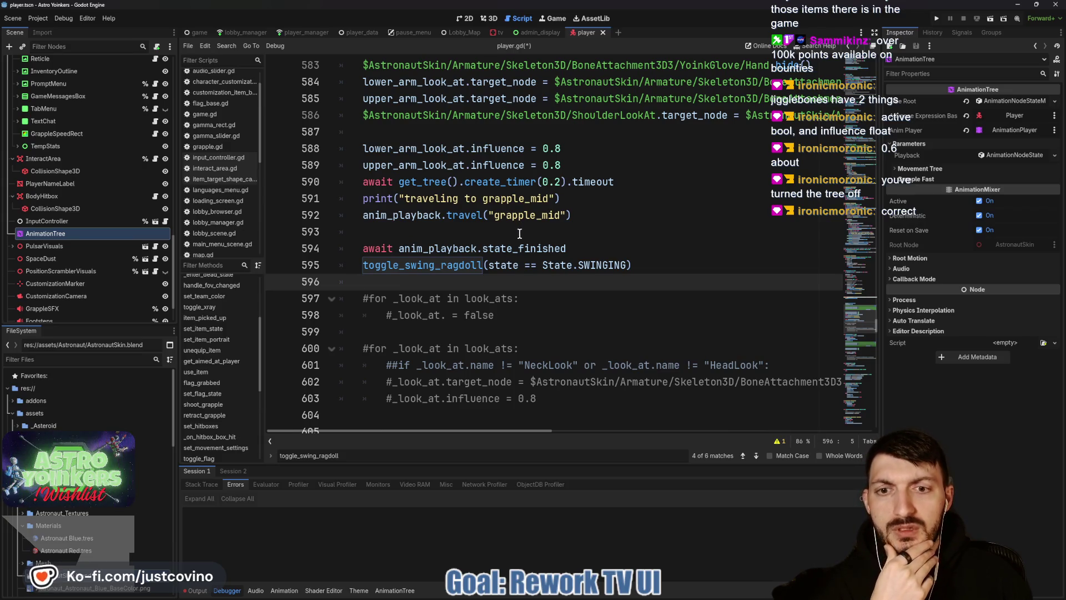
pyautogui.scroll(1, 520, 233)
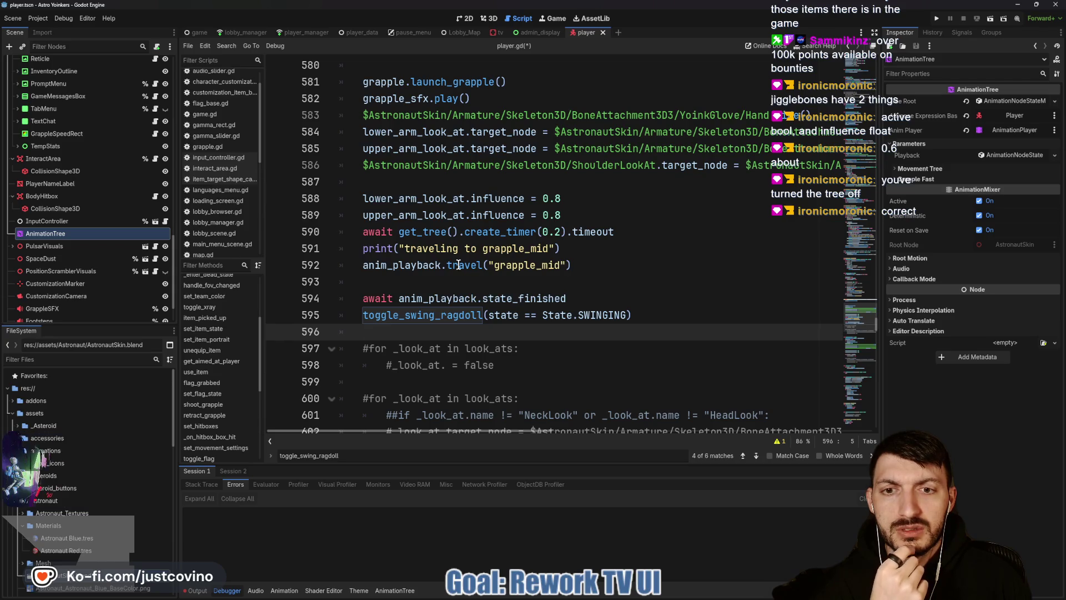
pyautogui.moveTo(458, 264)
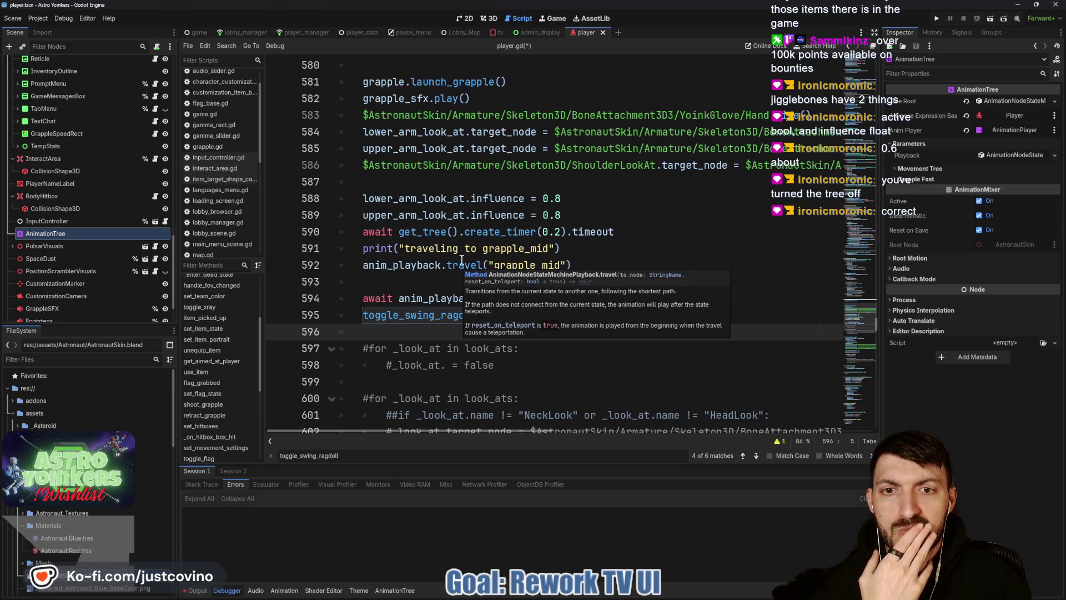
pyautogui.moveTo(599, 231)
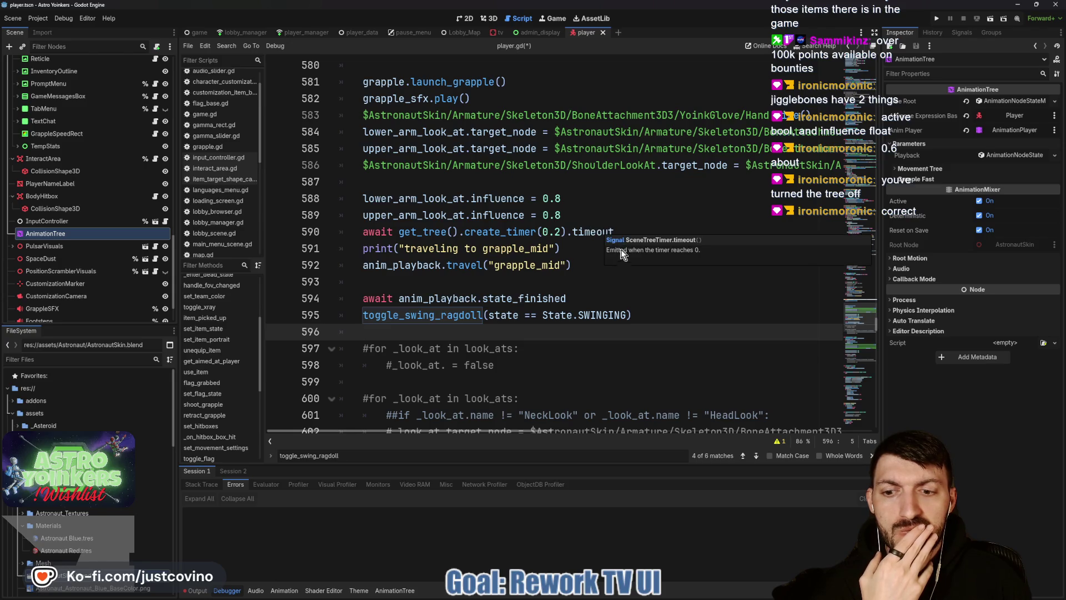
# Show the Output log and scroll through its messages.
pyautogui.click(208, 590)
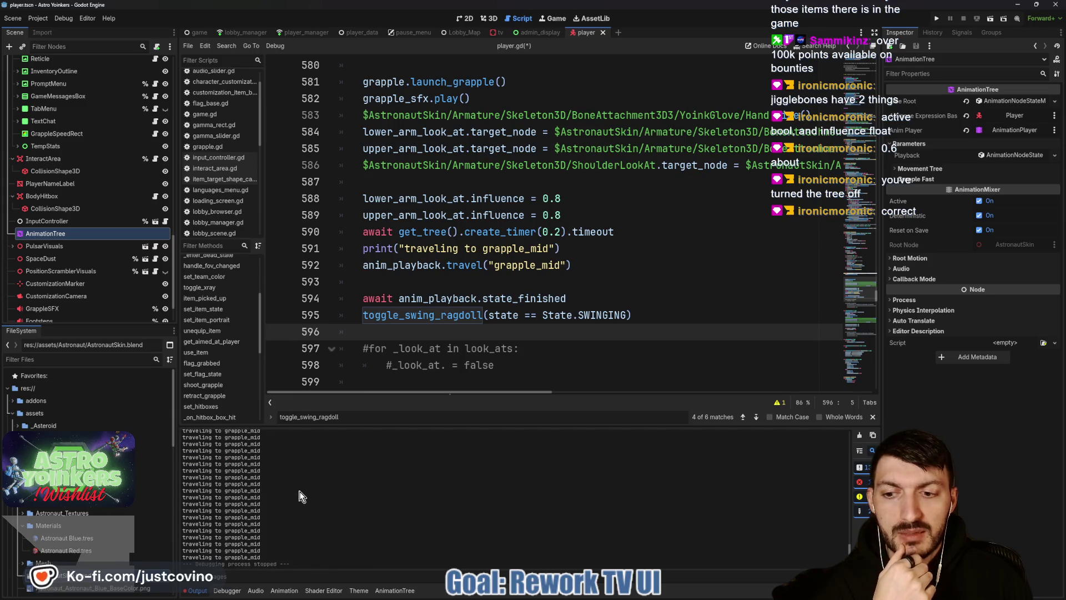
pyautogui.scroll(3, 298, 491)
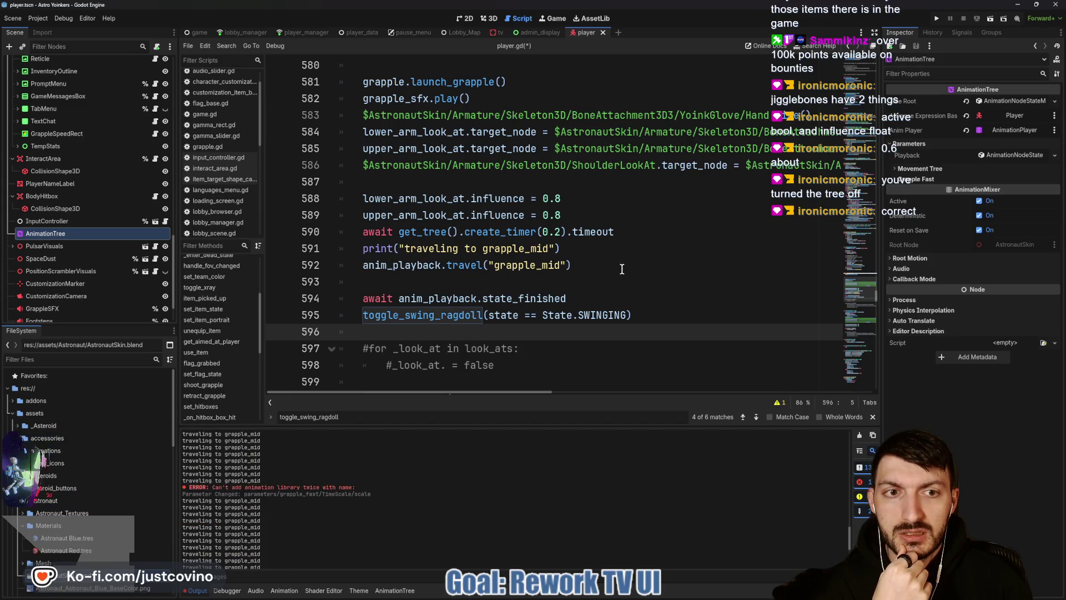
pyautogui.scroll(-5, 592, 264)
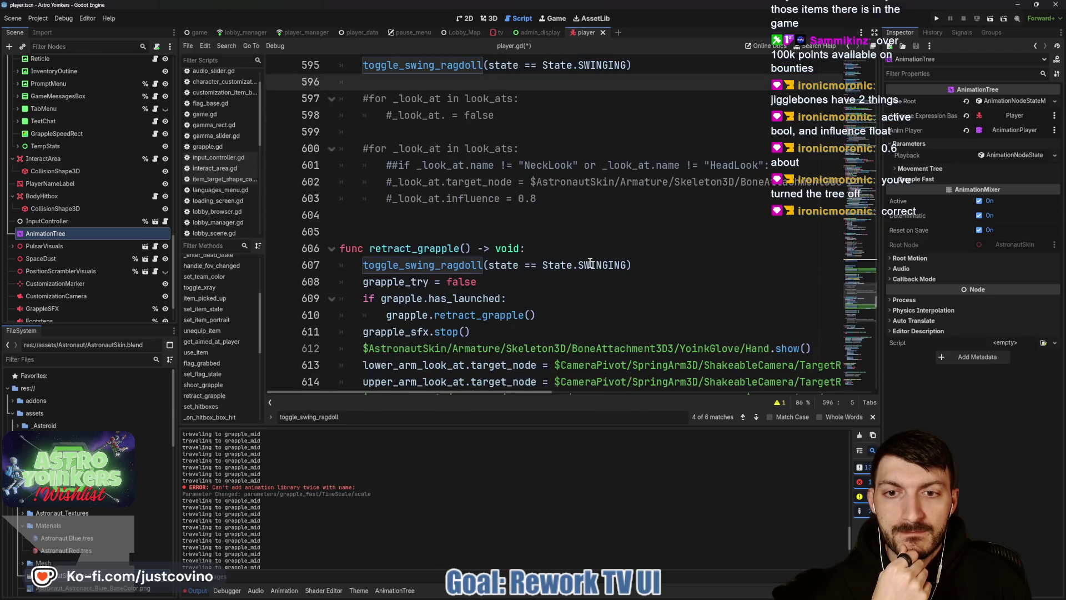
pyautogui.scroll(5, 591, 263)
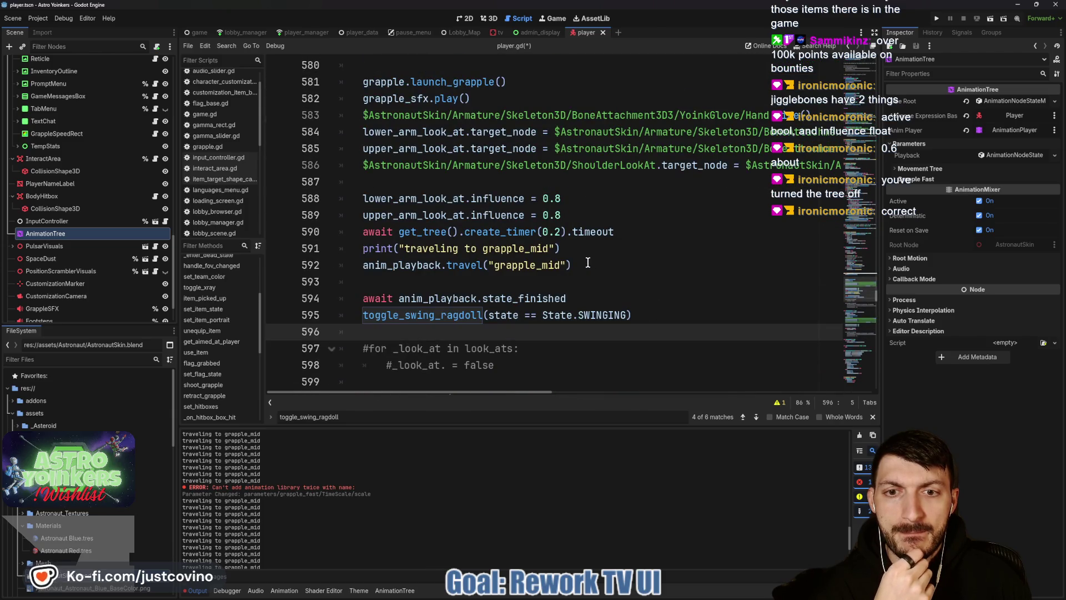
pyautogui.scroll(3, 588, 263)
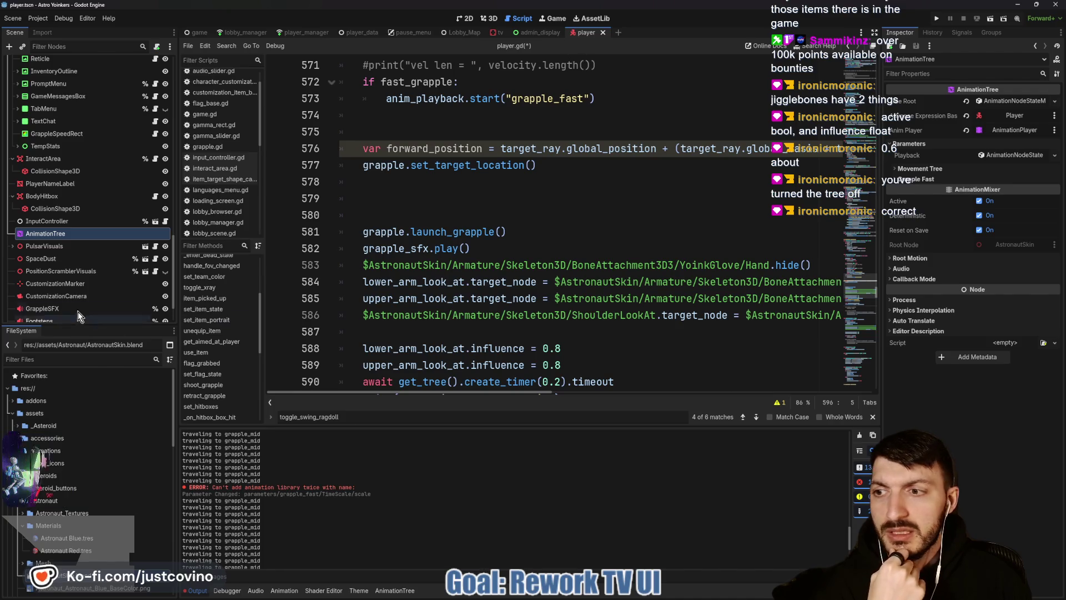
# Open the AnimationTree editor at the Root state machine graph and switch to the 3D player view.
pyautogui.click(395, 590)
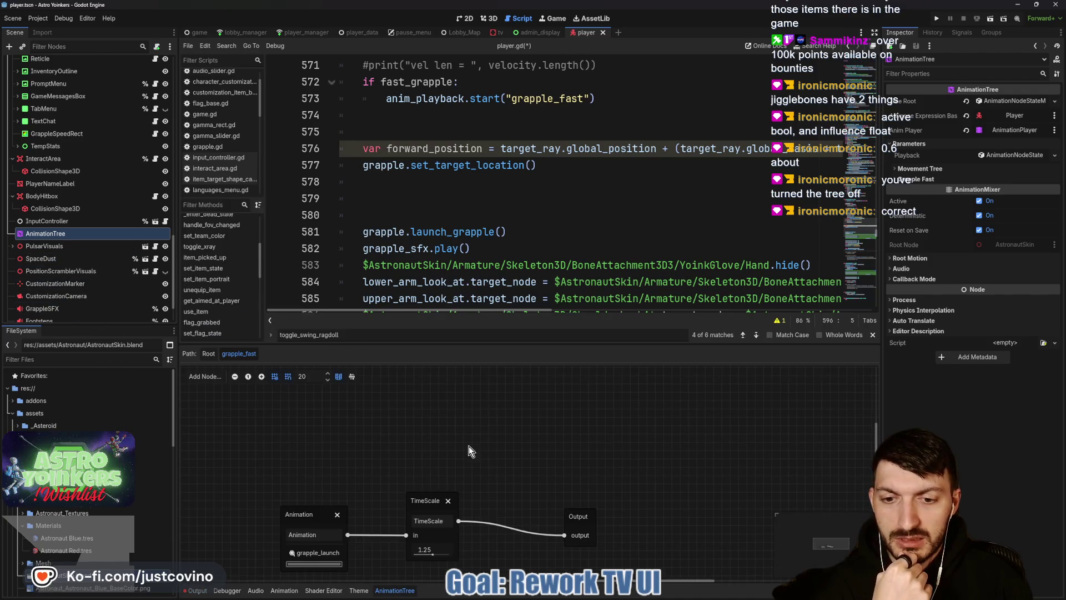
pyautogui.scroll(-2, 385, 440)
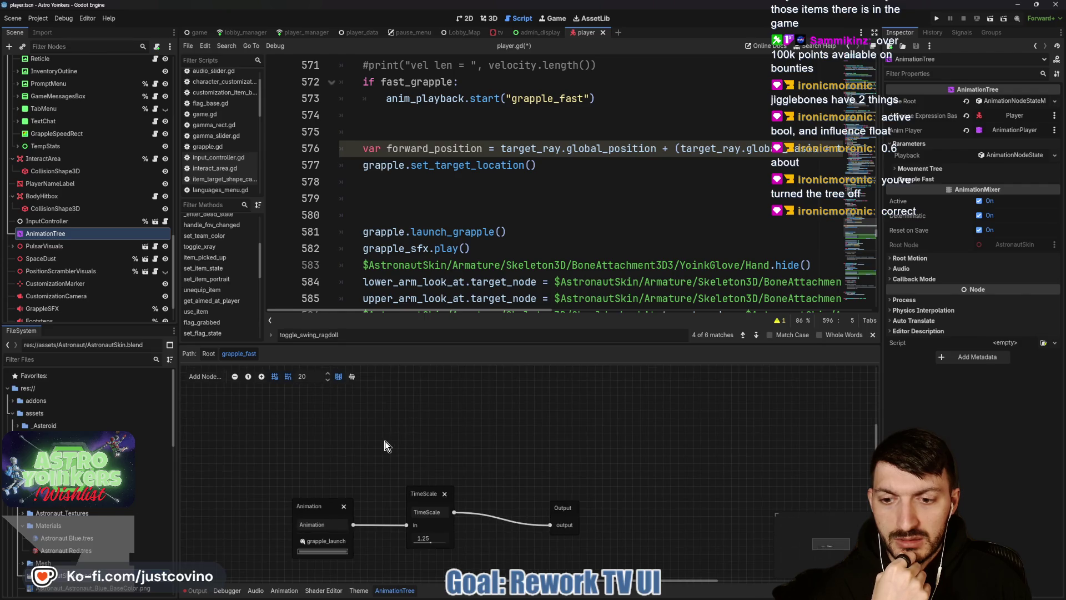
pyautogui.click(208, 353)
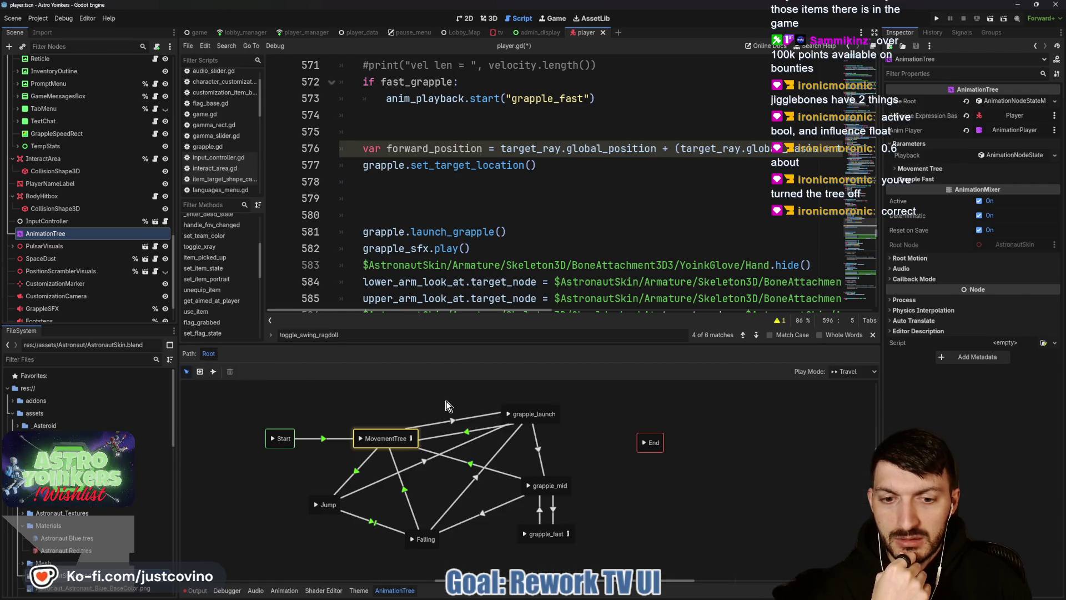
pyautogui.moveTo(629, 497); pyautogui.dragTo(589, 446)
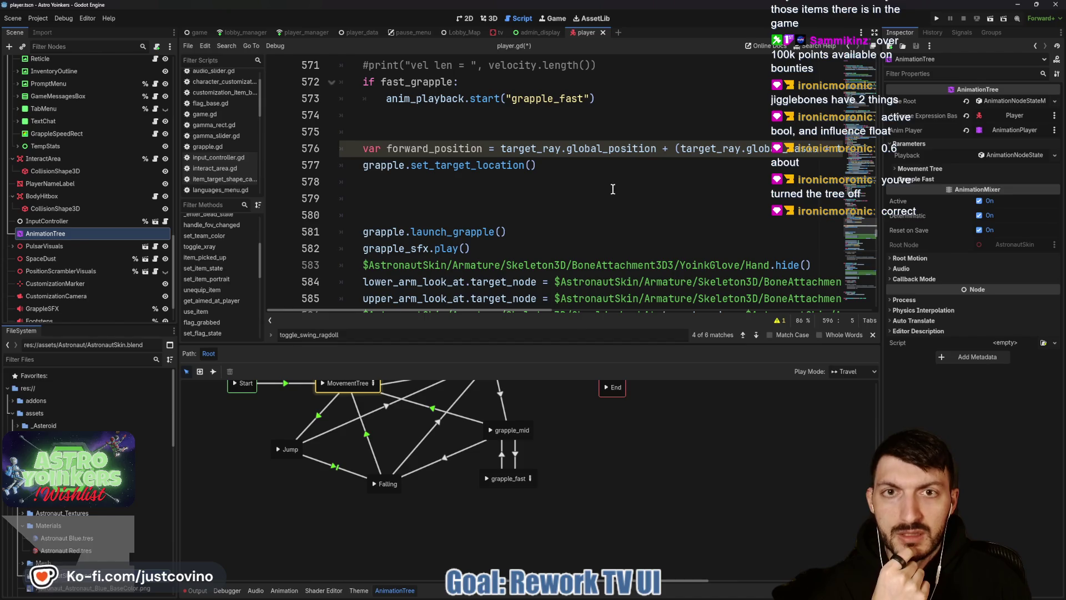
pyautogui.click(488, 19)
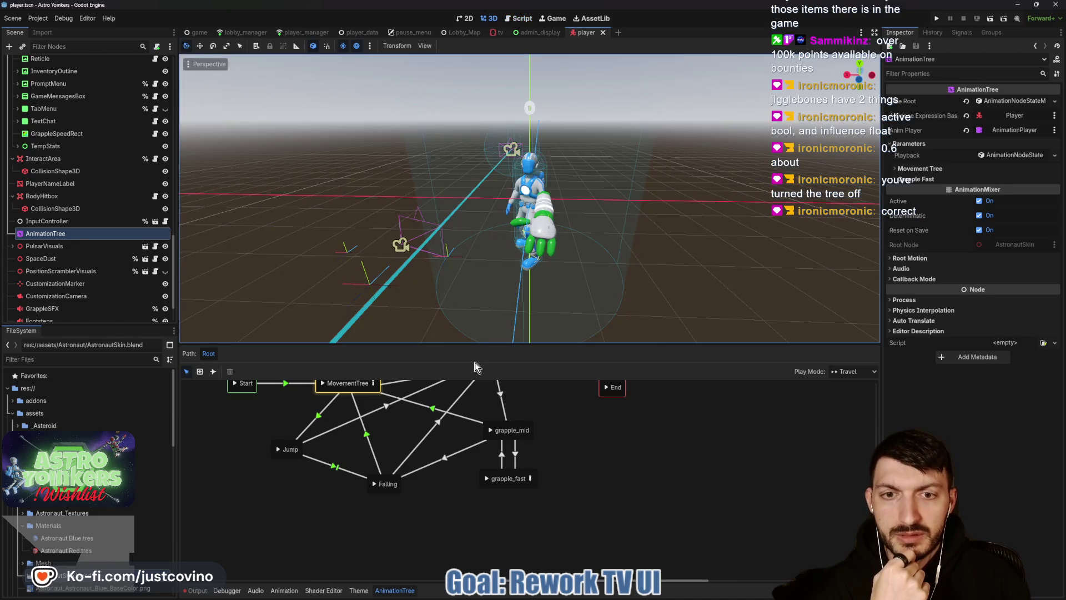
# Alternate previews of grapple_mid and grapple_fast on the player, orbiting for another angle.
pyautogui.click(489, 429)
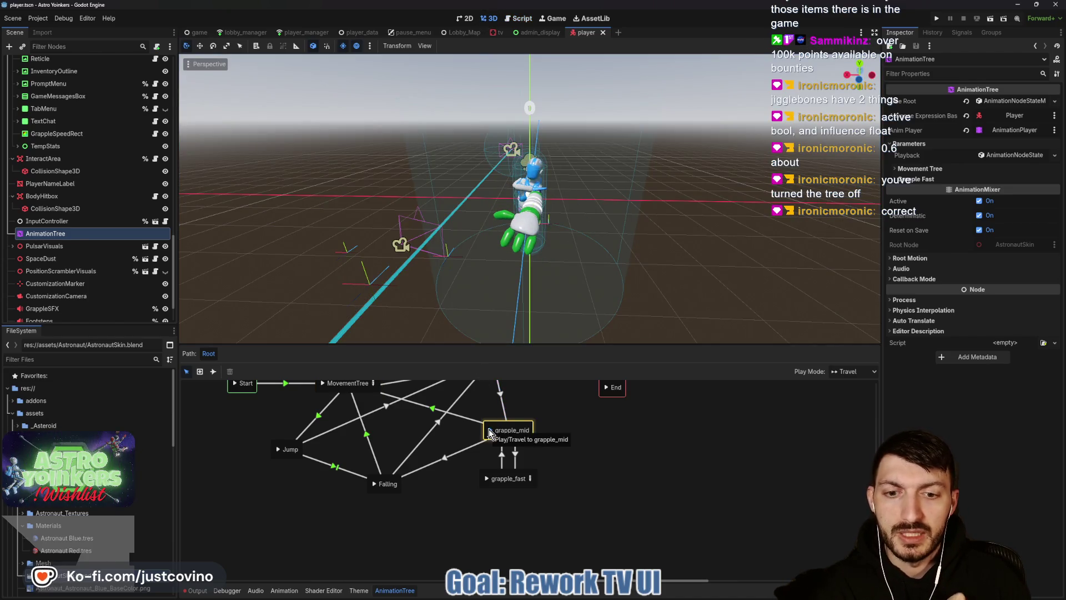
pyautogui.click(486, 479)
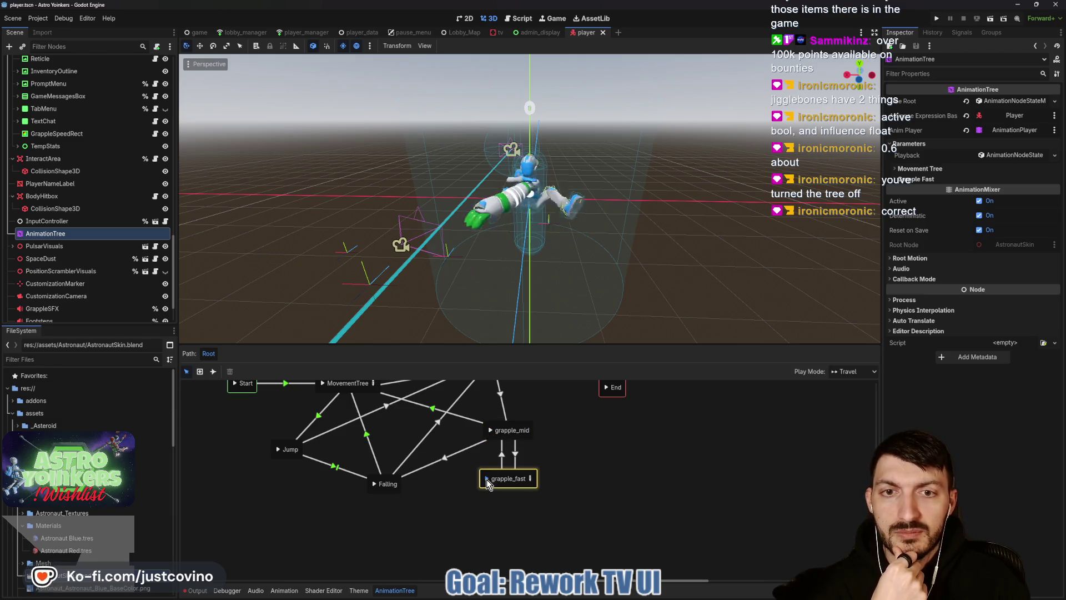
pyautogui.click(490, 430)
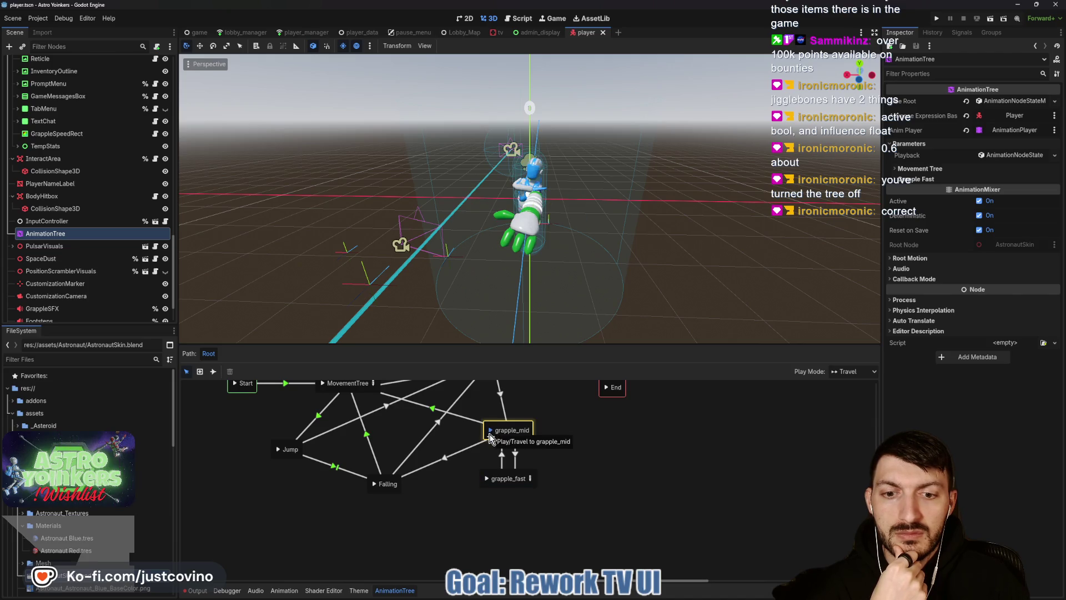
pyautogui.click(488, 478)
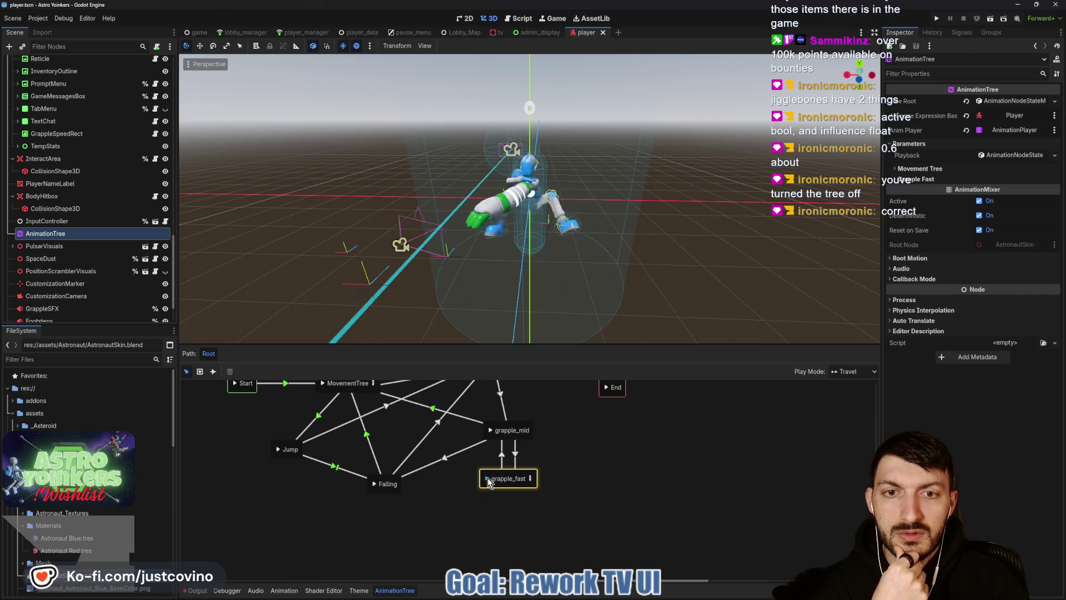
pyautogui.click(489, 429)
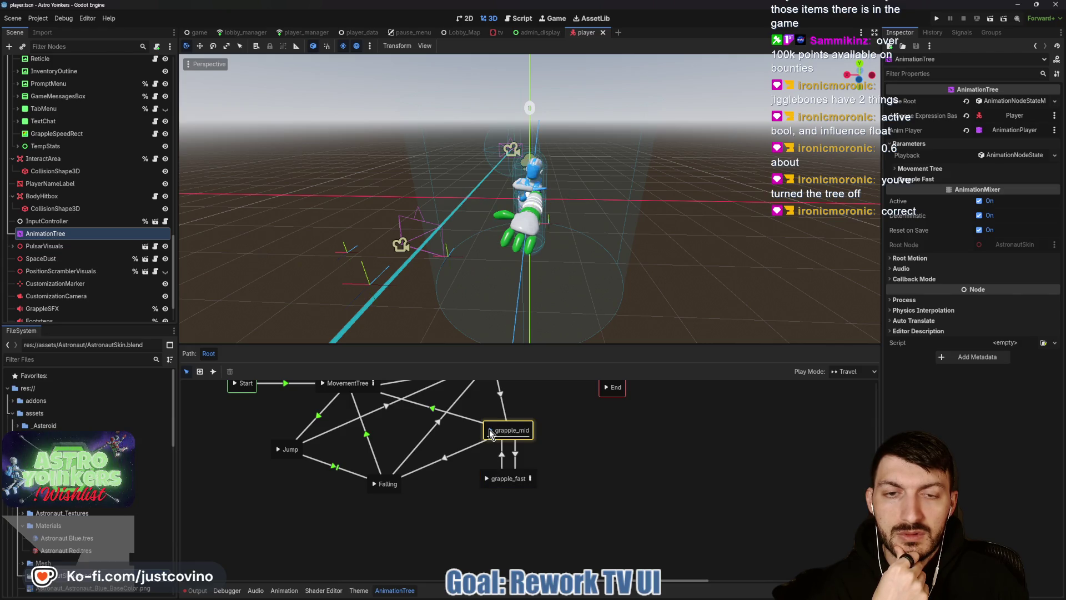
pyautogui.moveTo(643, 288)
pyautogui.mouseDown()
pyautogui.moveTo(548, 276)
pyautogui.moveTo(538, 290)
pyautogui.mouseUp()
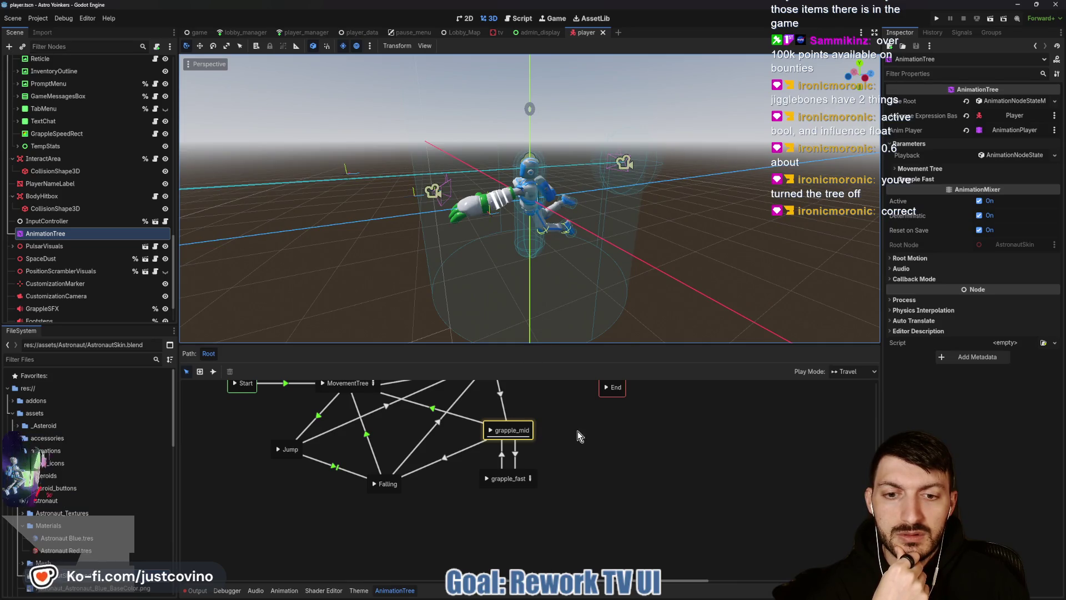
pyautogui.scroll(3, 555, 436)
# Preview the chain from grapple_launch through grapple_mid to grapple_fast, twice.
pyautogui.click(474, 414)
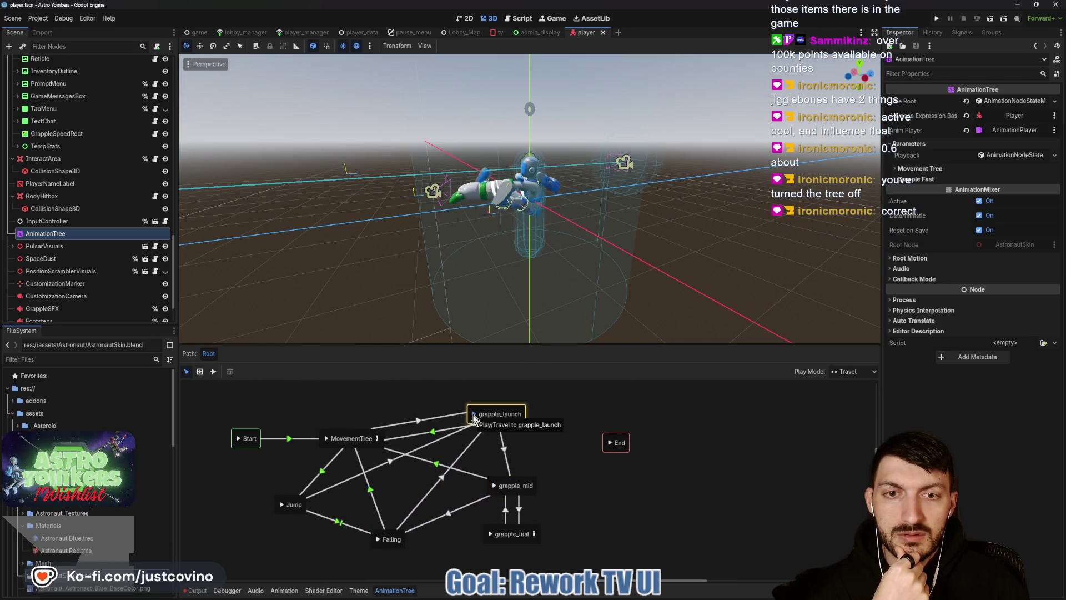
pyautogui.click(494, 486)
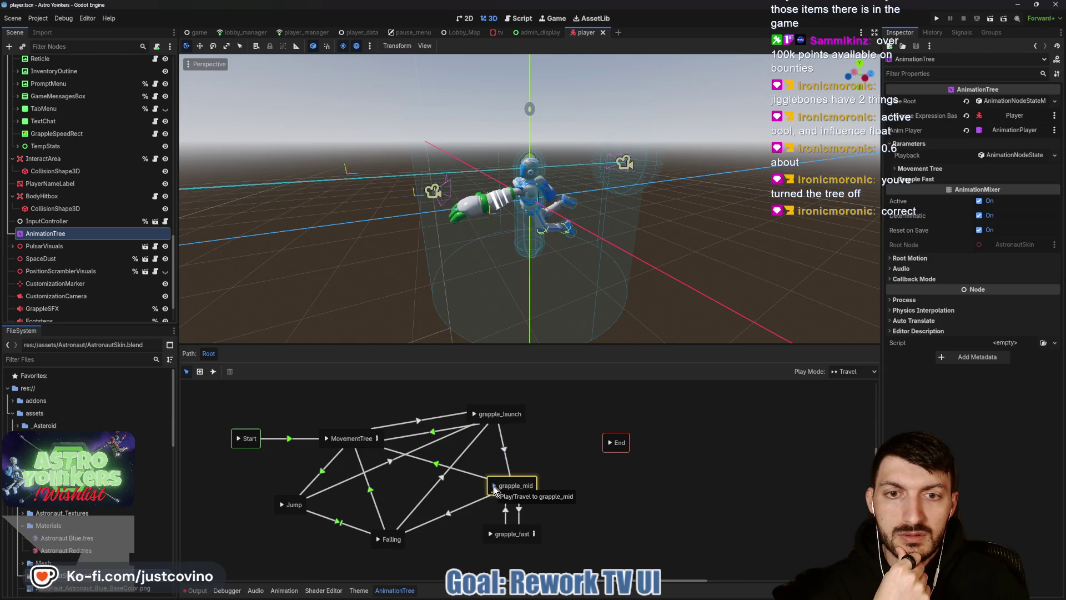
pyautogui.click(491, 534)
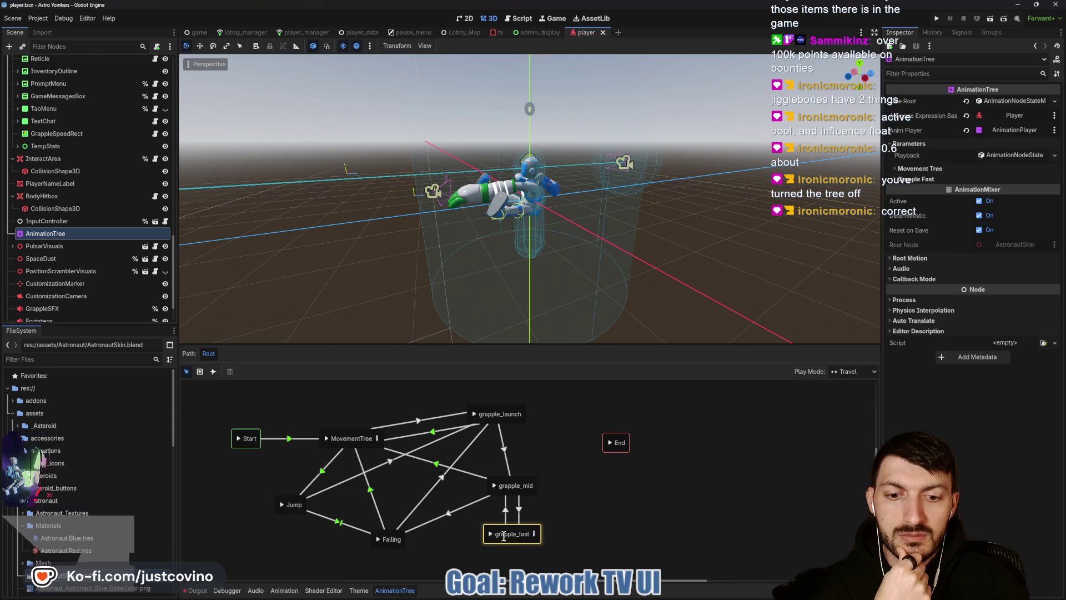
pyautogui.click(474, 414)
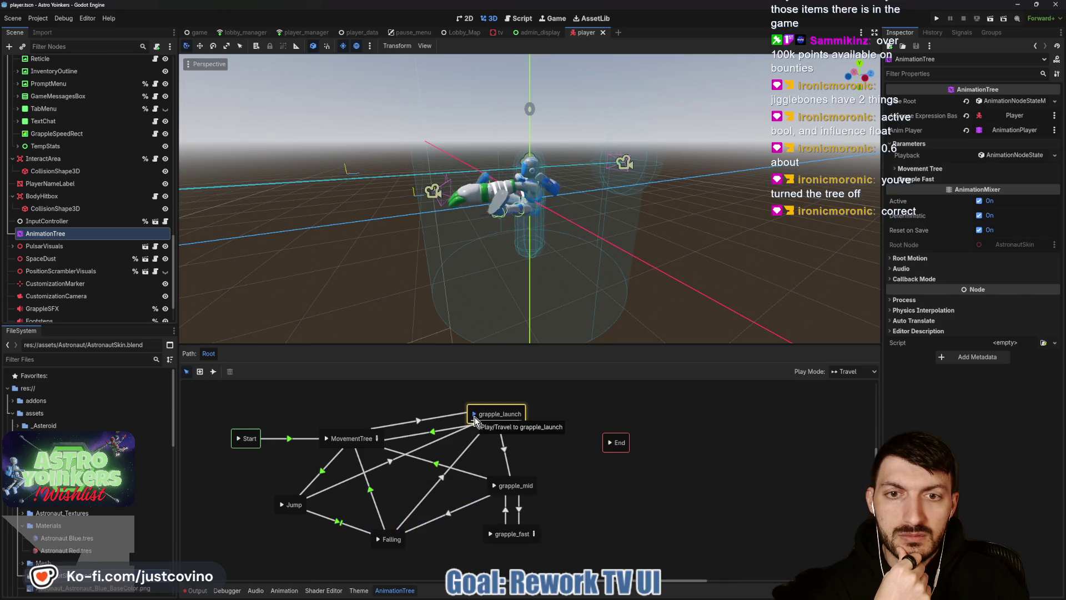
pyautogui.click(490, 534)
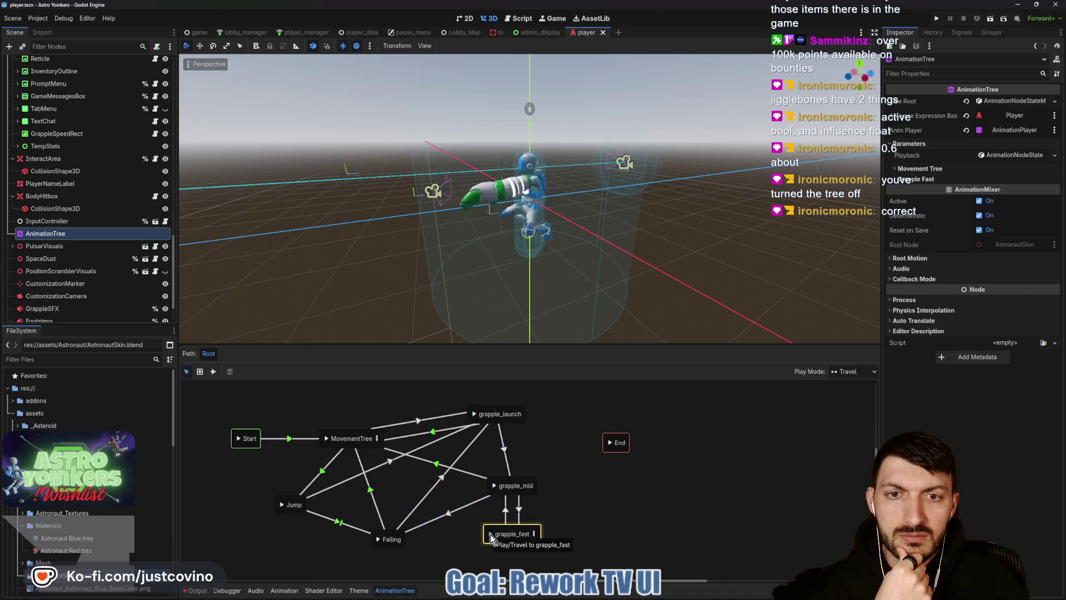
# Inspect the grapple_fast blend tree, then back at Root play grapple_mid and save the scene.
pyautogui.click(534, 535)
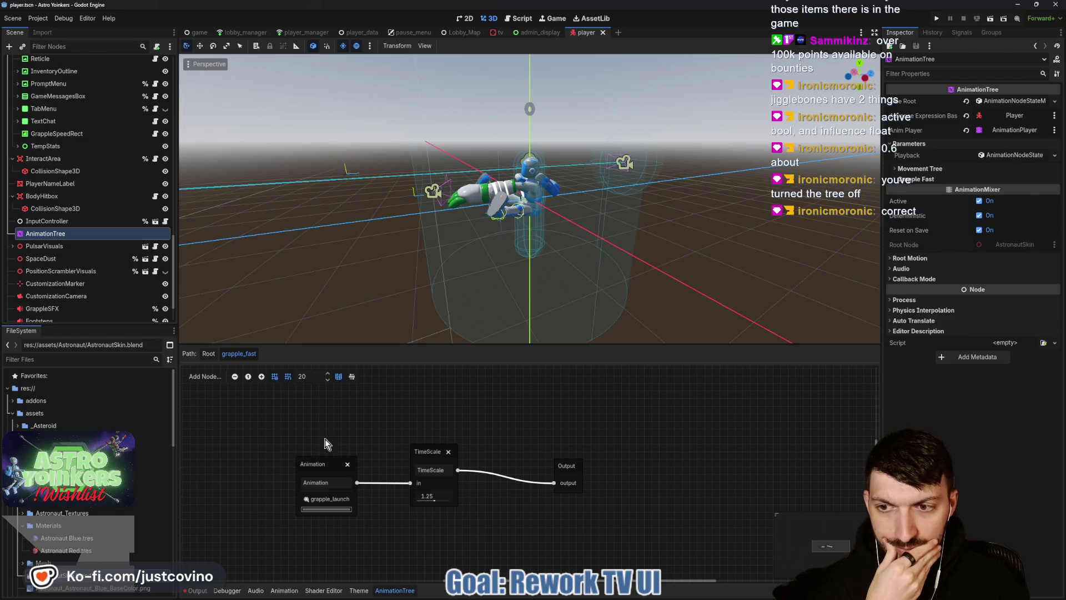
pyautogui.click(208, 354)
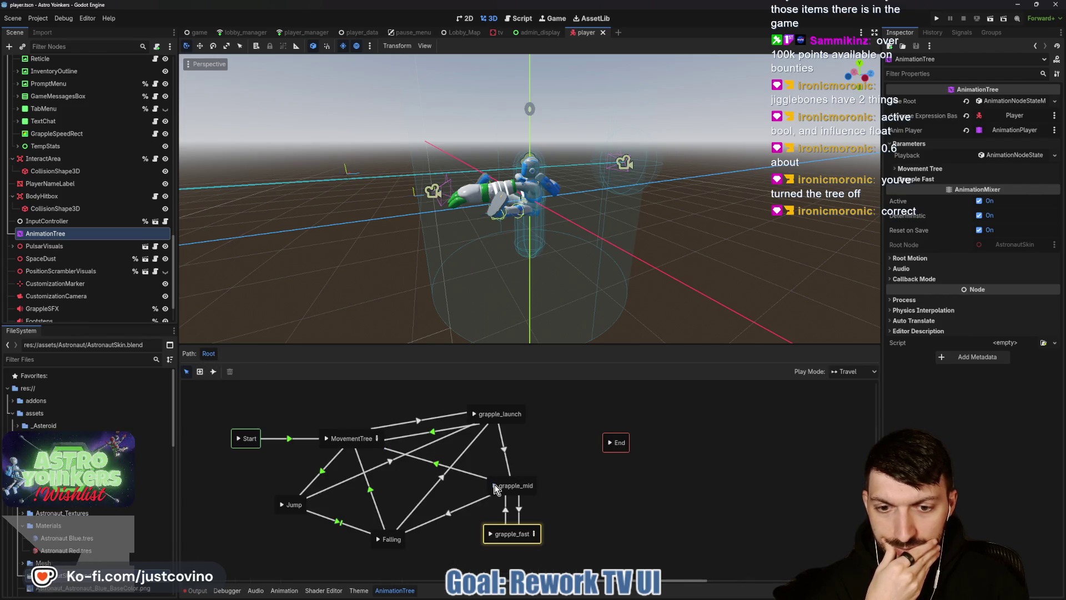
pyautogui.click(494, 488)
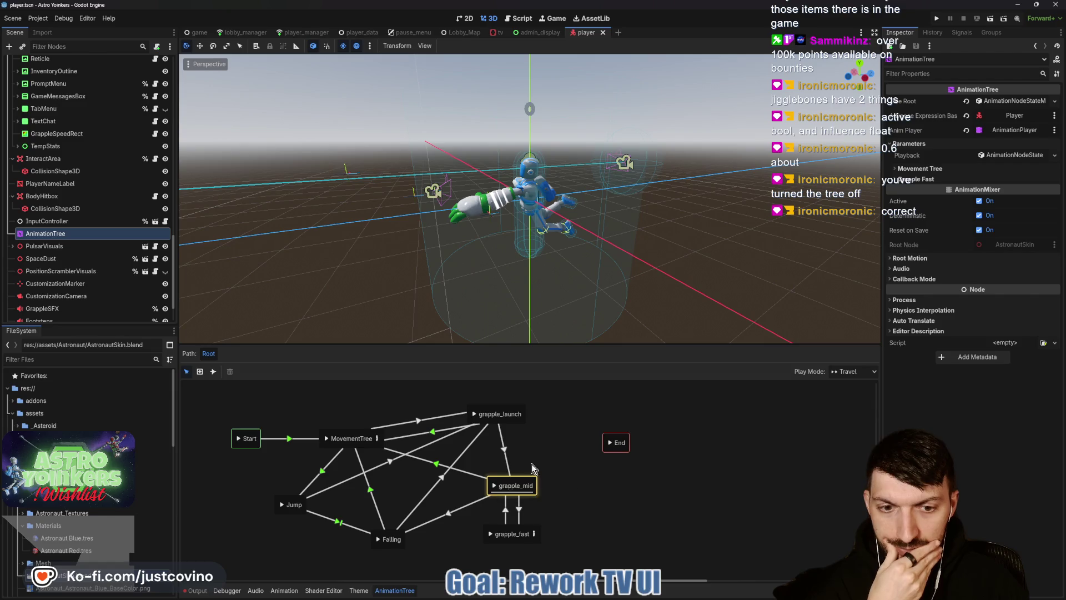
pyautogui.hotkey('ctrl', 's')
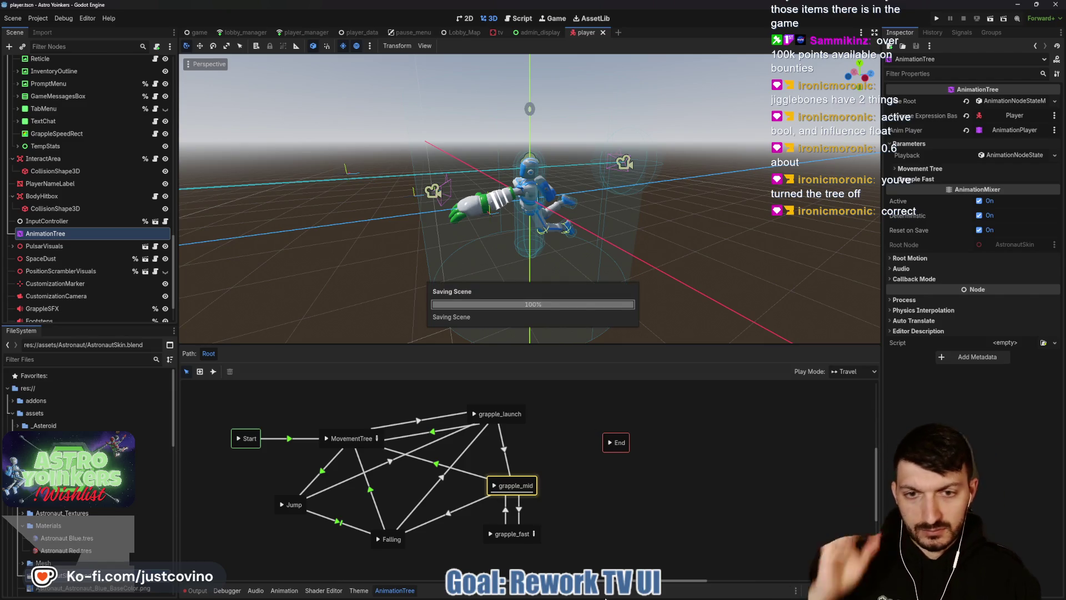
# Commit the player.gd and player.tscn changes in GitHub Desktop with summary 'grapple animation changes'.
pyautogui.click(598, 597)
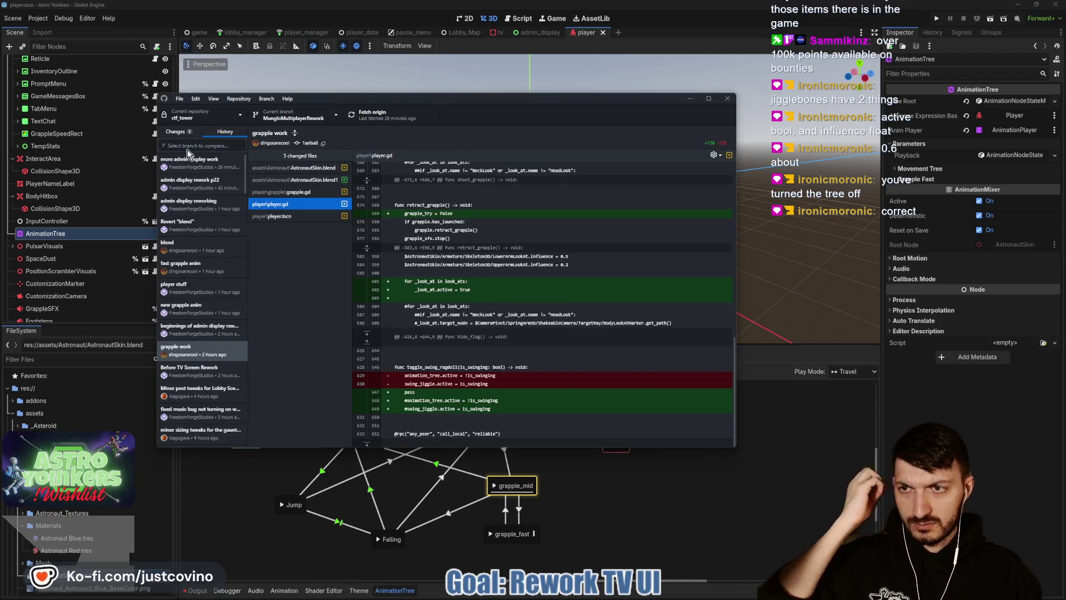
pyautogui.hotkey('ctrl', '1')
pyautogui.click(204, 371)
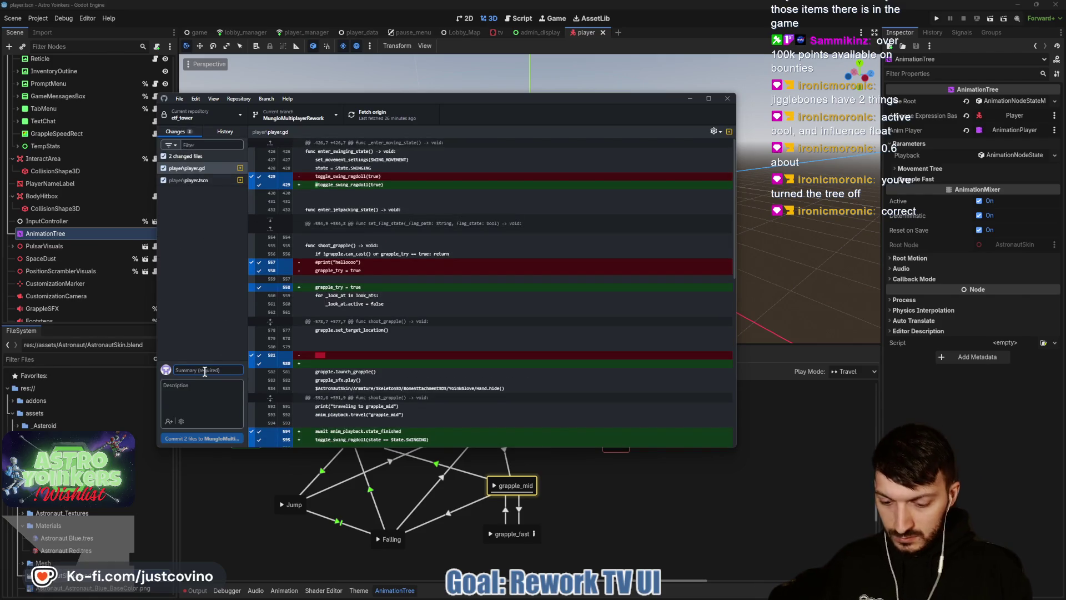
pyautogui.write('grapple animation changes')
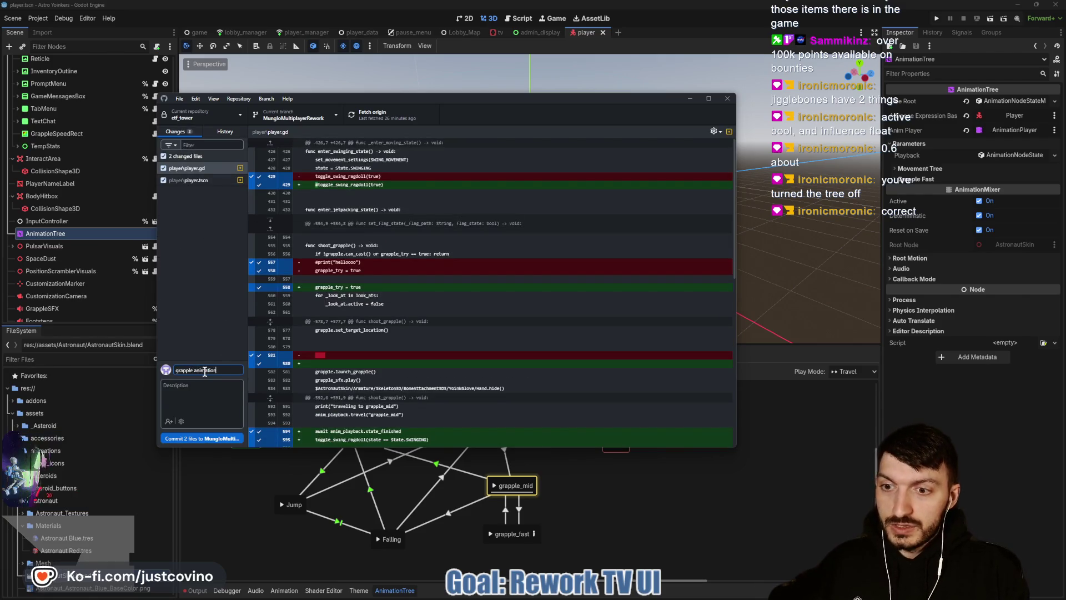
pyautogui.click(191, 438)
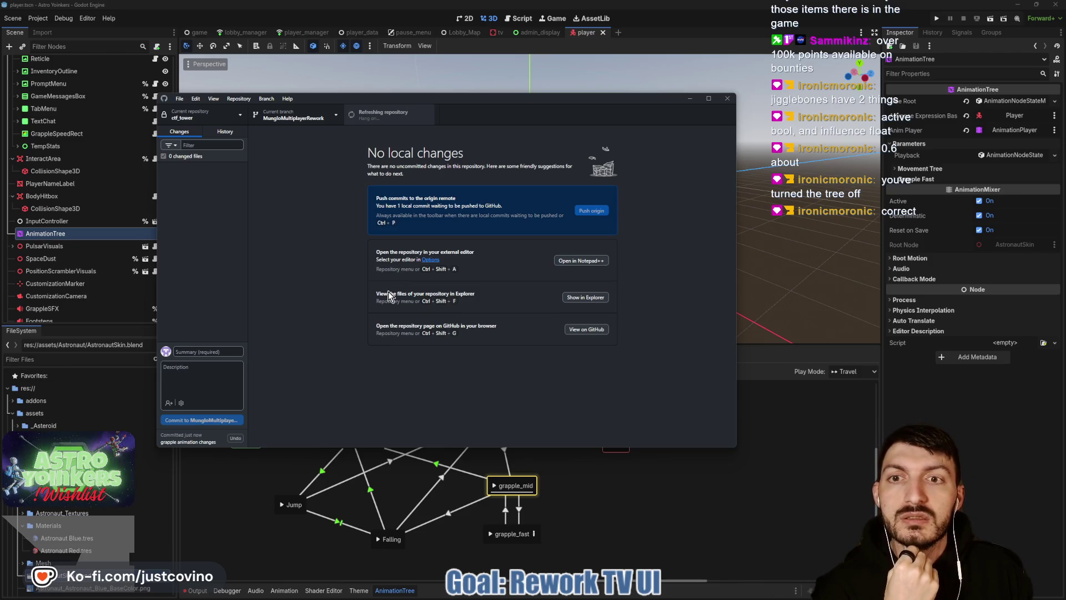
pyautogui.click(603, 508)
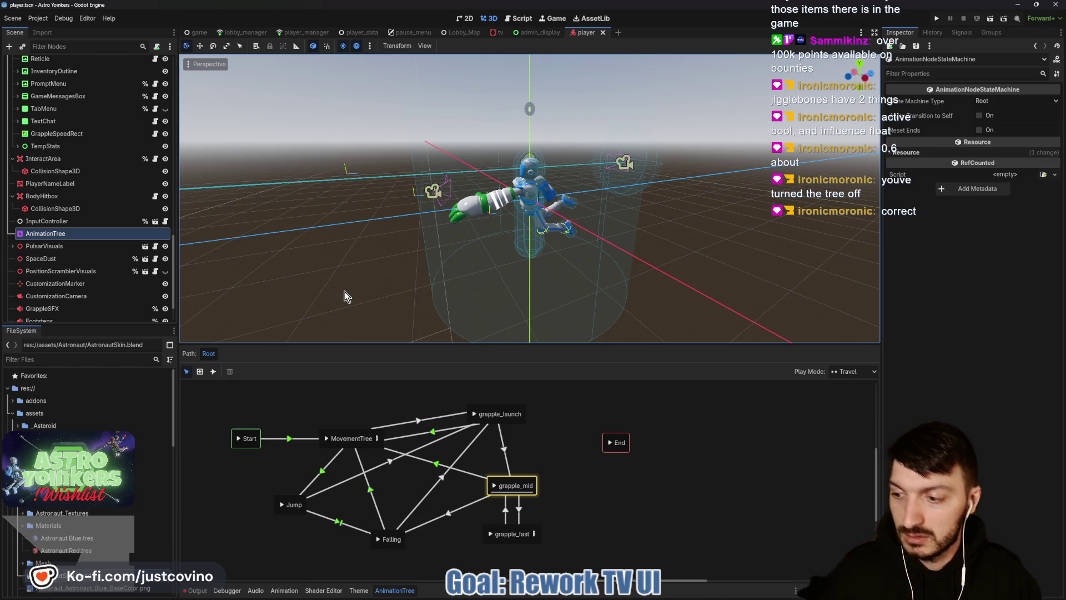
# Save the player scene and switch to the game.tscn scene tab.
pyautogui.hotkey('ctrl', 's')
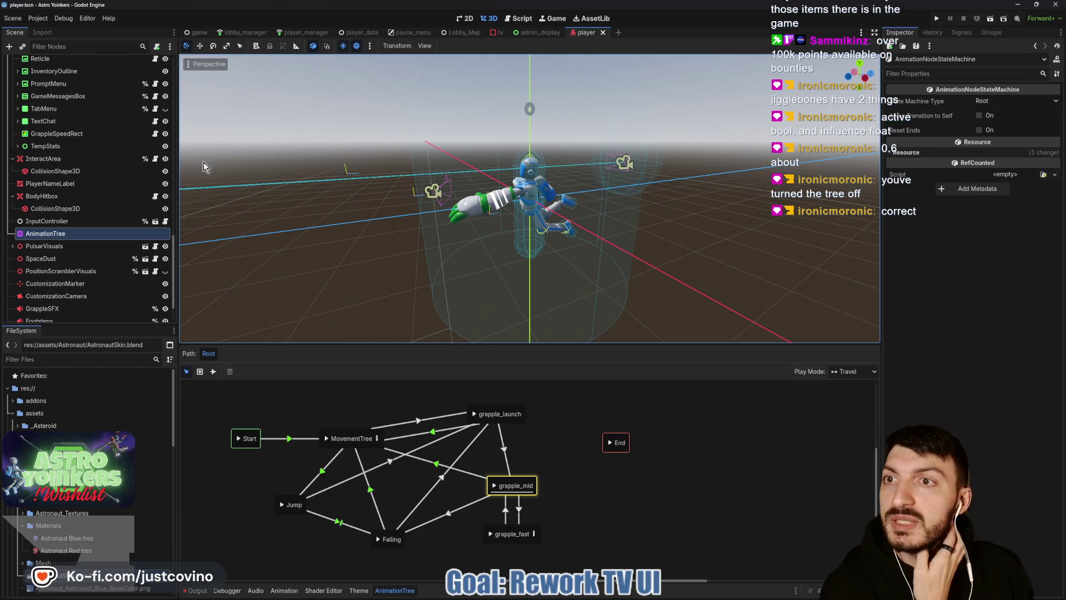
pyautogui.click(197, 34)
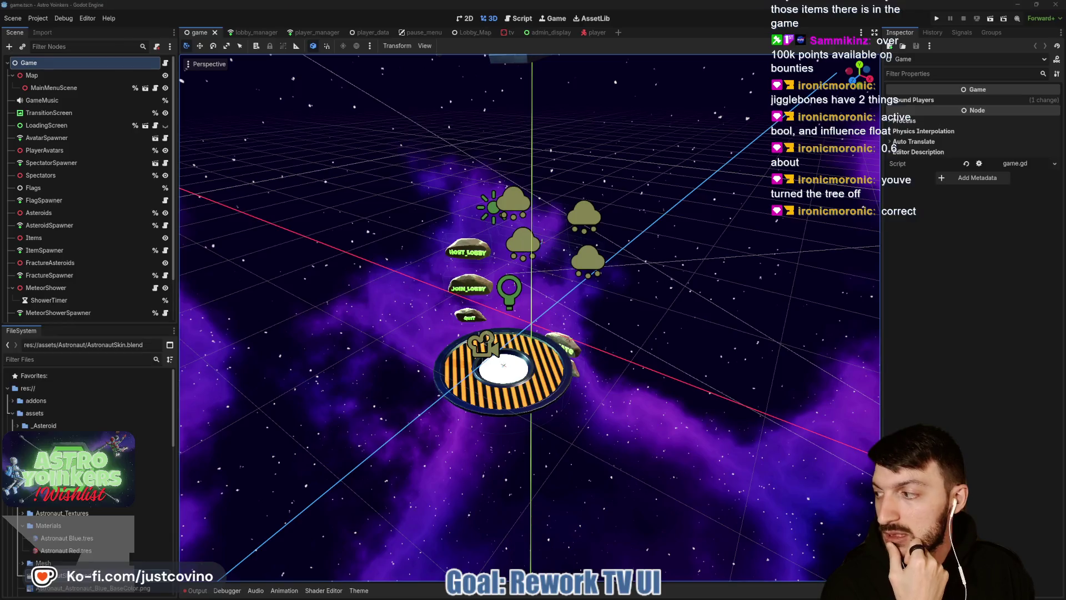